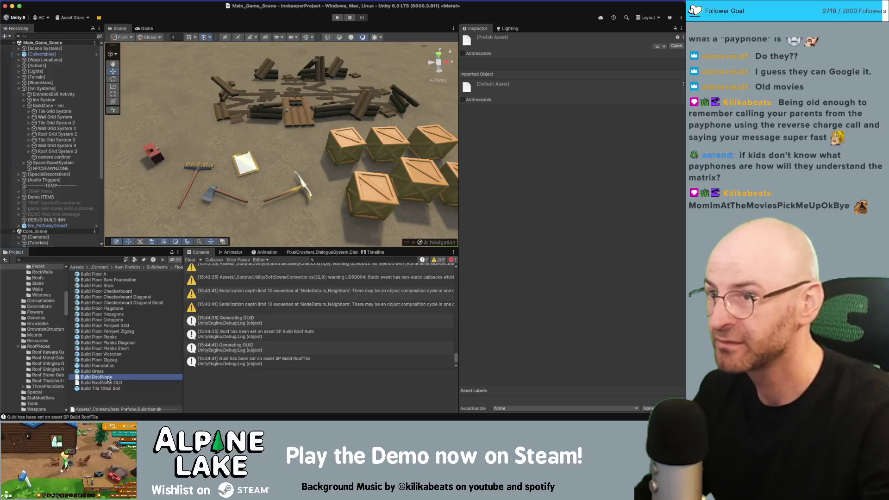
# Leave RoofGridSystem.cs in Rider and return to the Unity editor with Main_Game_Scene loaded
pyautogui.click(156, 15)
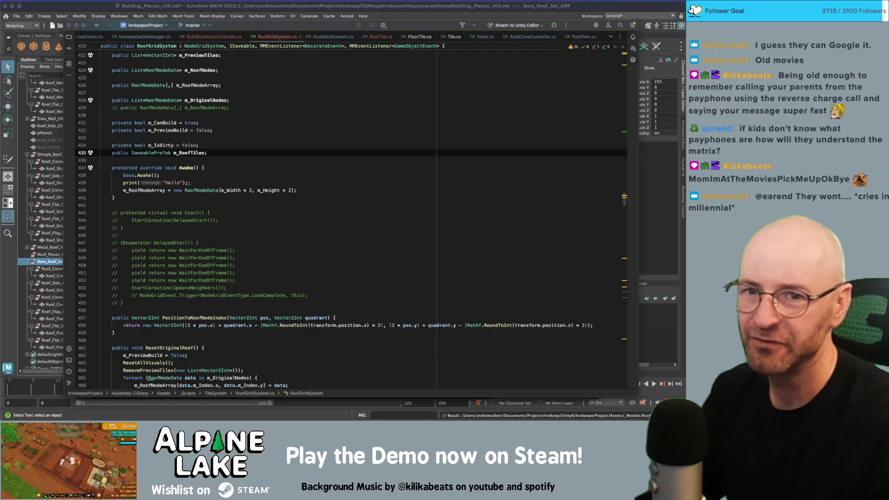
pyautogui.press('super+Tab')
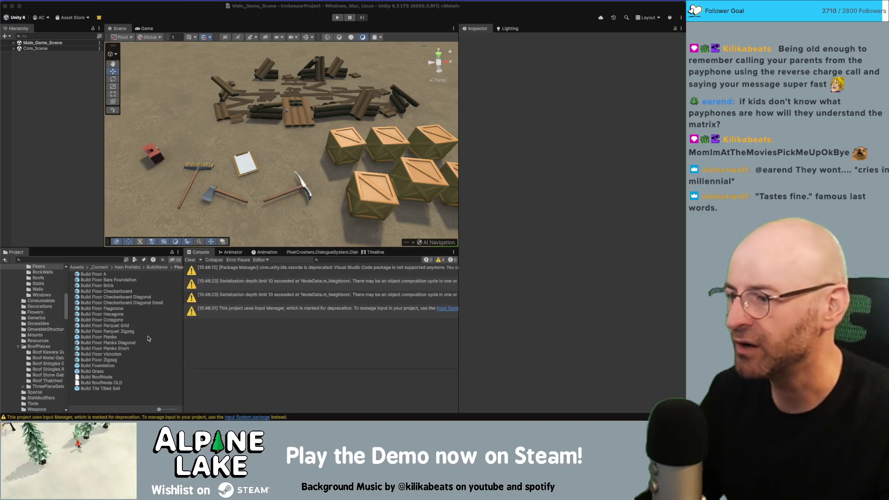
pyautogui.click(92, 378)
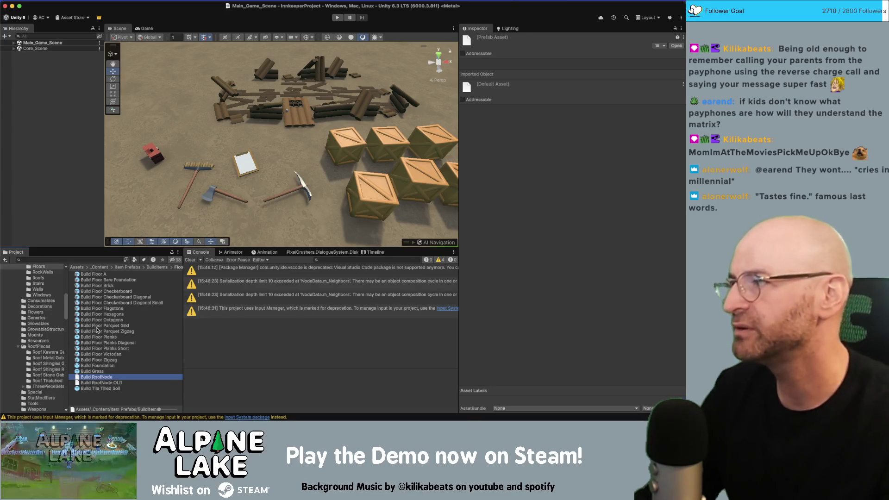
pyautogui.click(46, 222)
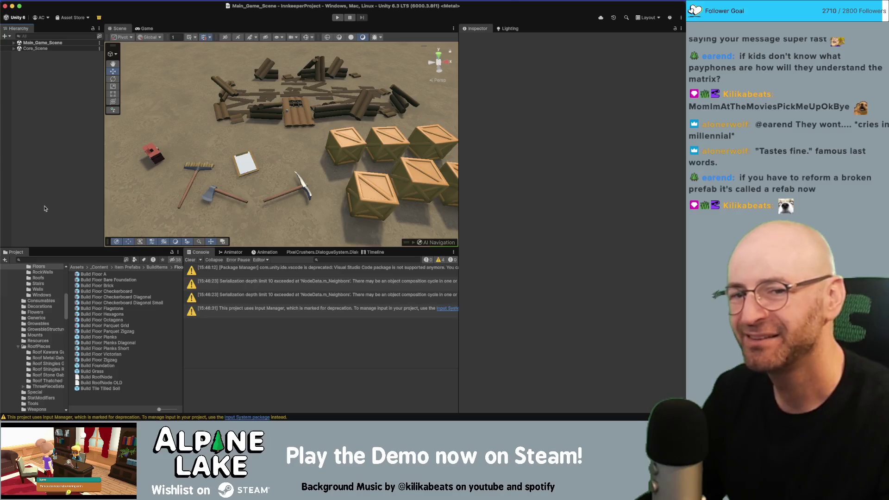
pyautogui.click(95, 376)
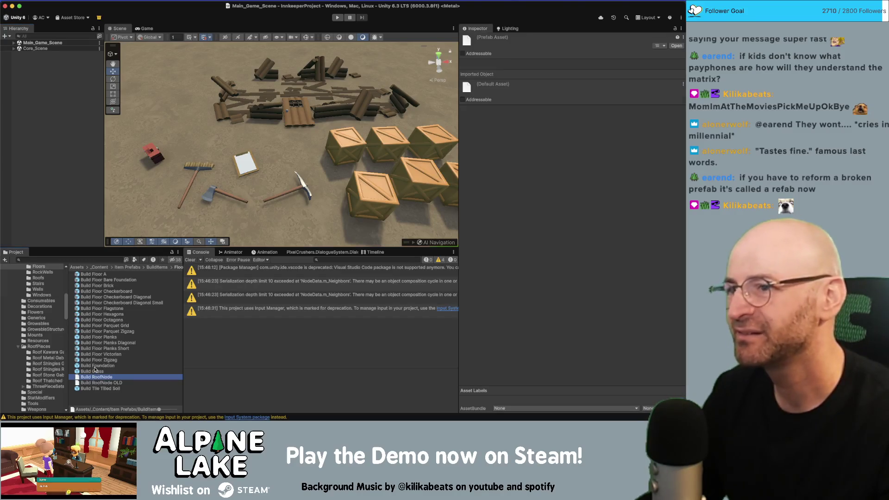
pyautogui.keyDown('shift'); pyautogui.click(99, 383); pyautogui.keyUp('shift')
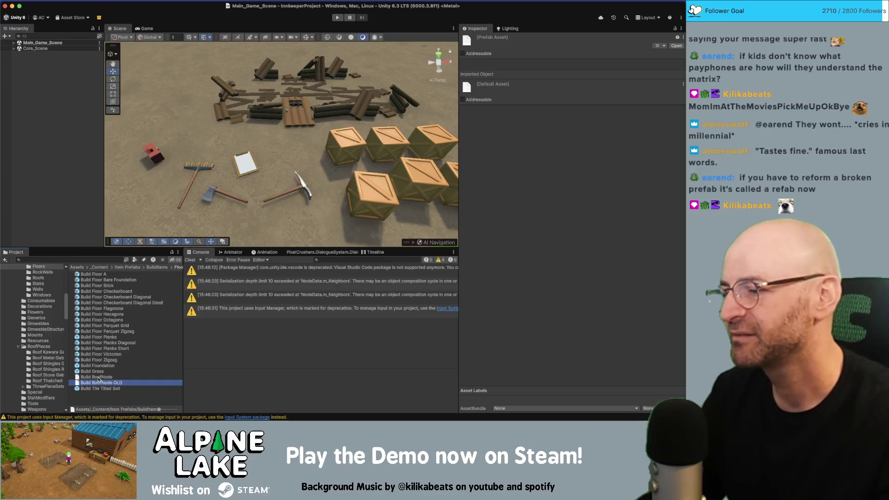
pyautogui.click(44, 289)
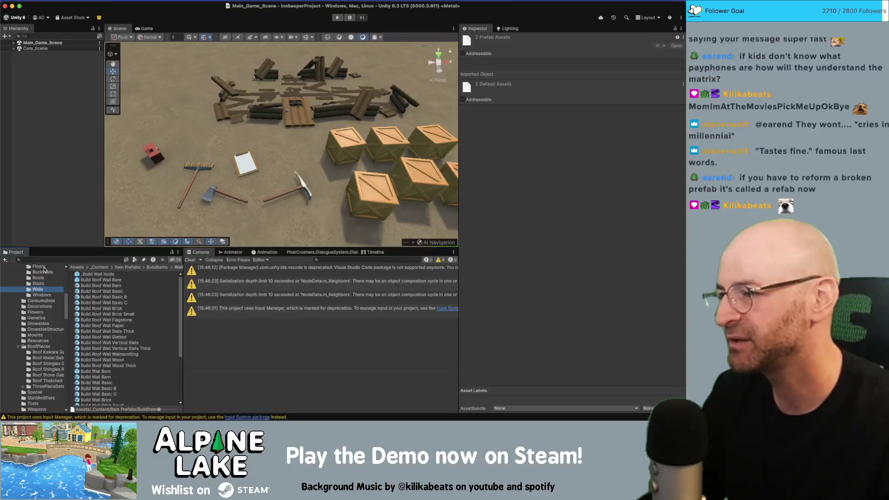
pyautogui.click(42, 268)
pyautogui.click(98, 377)
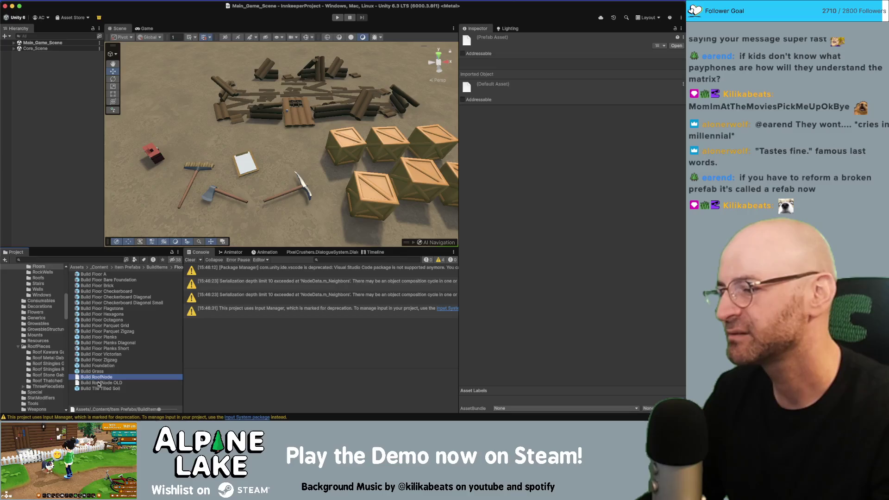
pyautogui.keyDown('shift'); pyautogui.click(99, 383); pyautogui.keyUp('shift')
pyautogui.press('super+BackSpace')
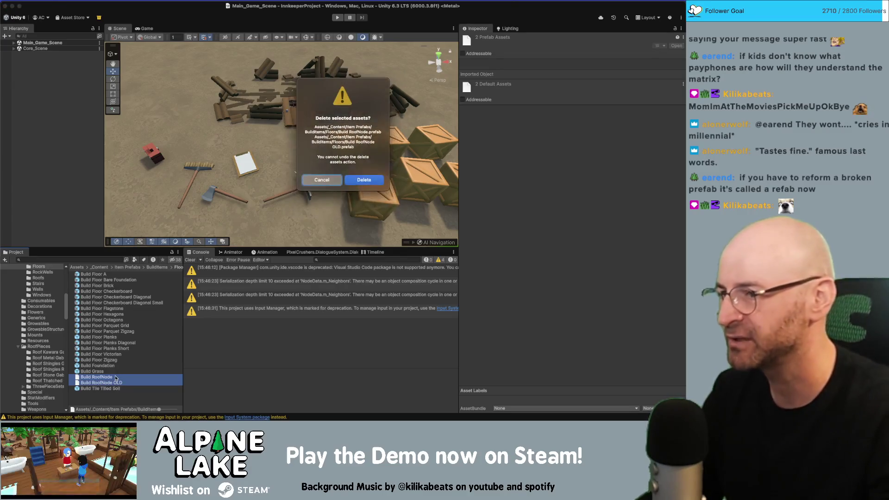
pyautogui.click(334, 179)
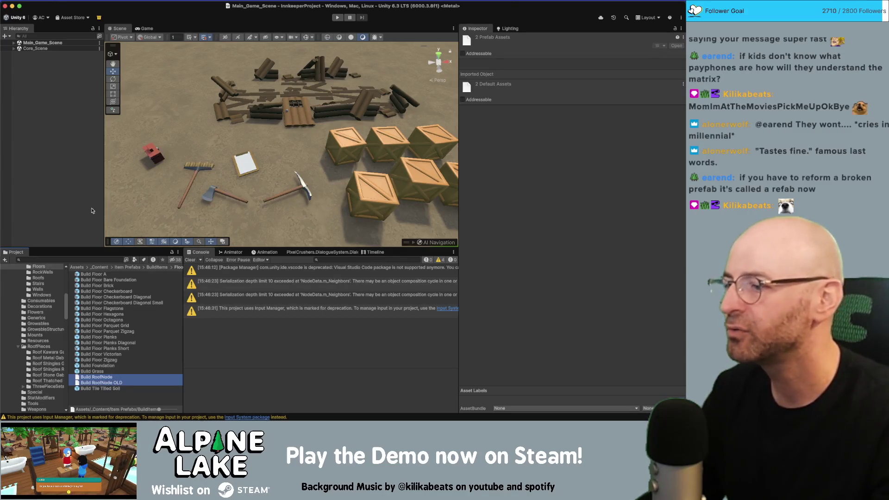
pyautogui.click(96, 376)
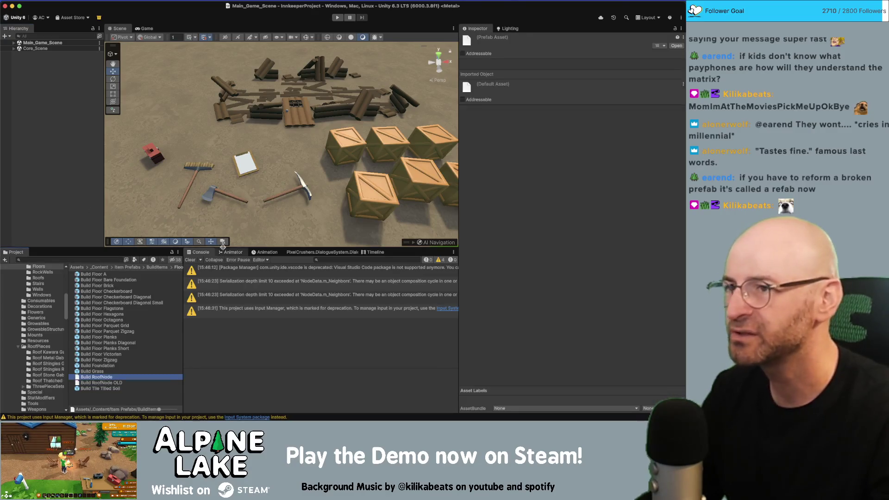
# Reveal Build RoofNode.prefab in Finder and widen the Floors file list to show full names
pyautogui.rightClick(108, 377)
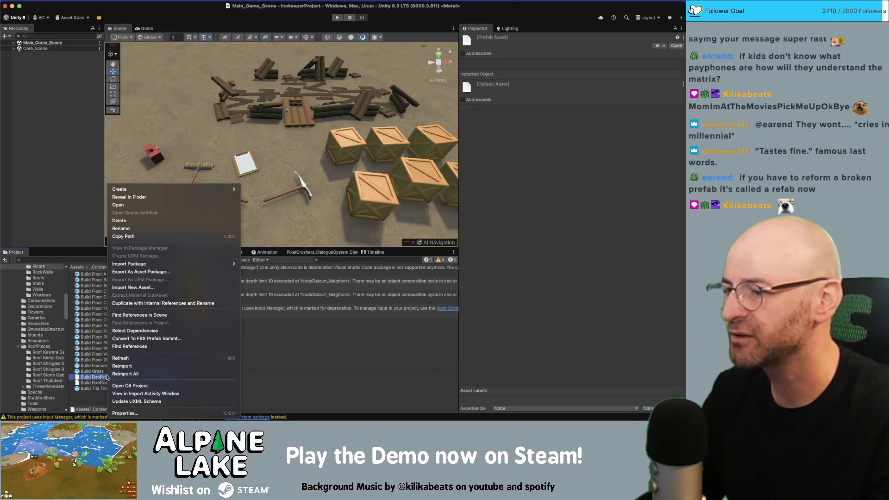
pyautogui.click(184, 197)
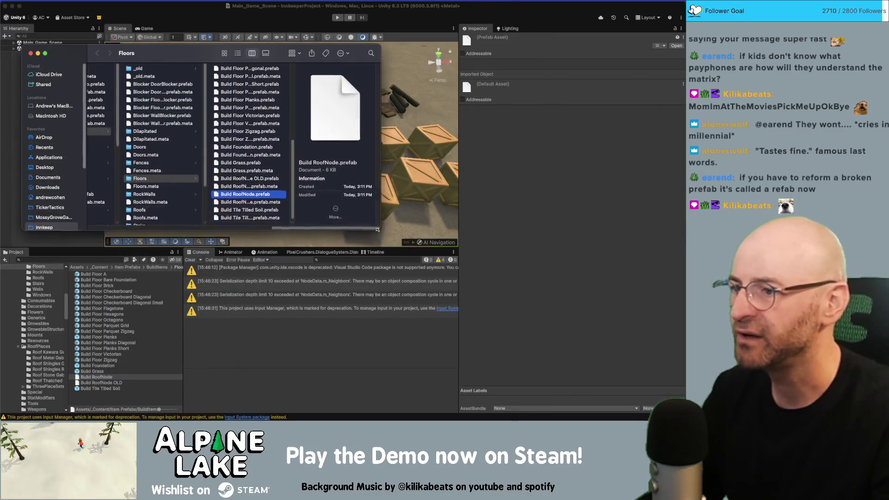
pyautogui.click(274, 204)
pyautogui.moveTo(297, 224); pyautogui.dragTo(315, 223)
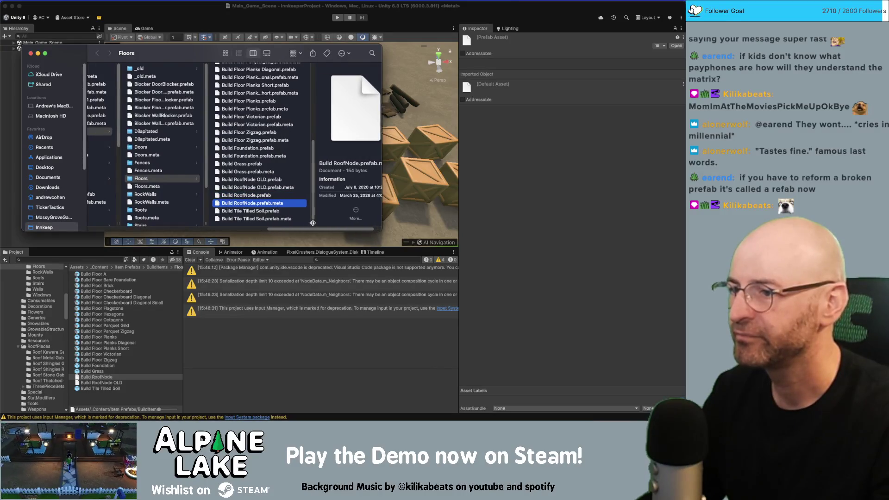
# Open Build RoofNode.prefab.meta in TextEdit, reposition its window, then quit it
pyautogui.rightClick(267, 205)
pyautogui.moveTo(303, 216)
pyautogui.click(407, 212)
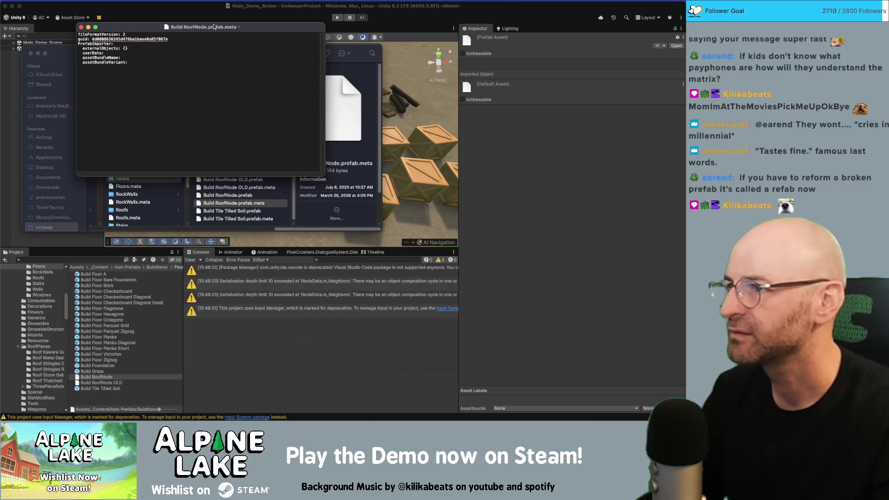
pyautogui.click(262, 22)
pyautogui.press('super+Tab')
pyautogui.moveTo(250, 27); pyautogui.dragTo(234, 185)
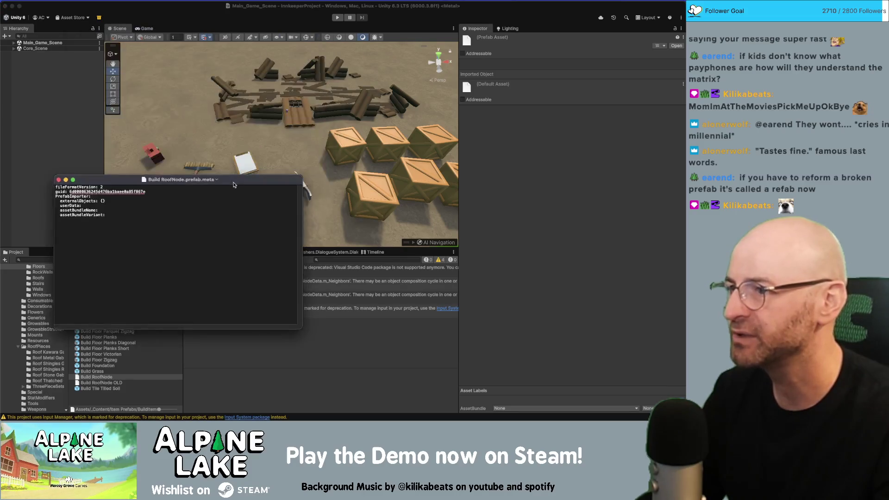
pyautogui.press('super+q')
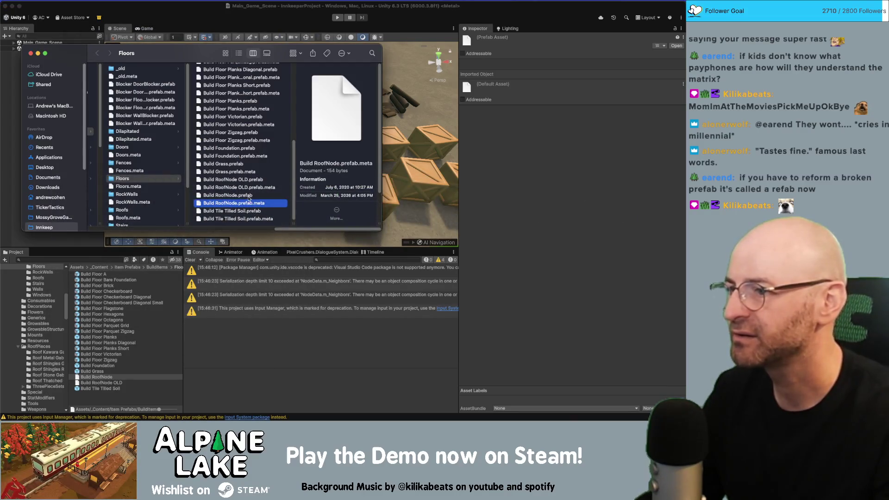
# Compare Build Grass.prefab.meta with the RoofNode meta side by side in TextEdit, then close both
pyautogui.rightClick(246, 173)
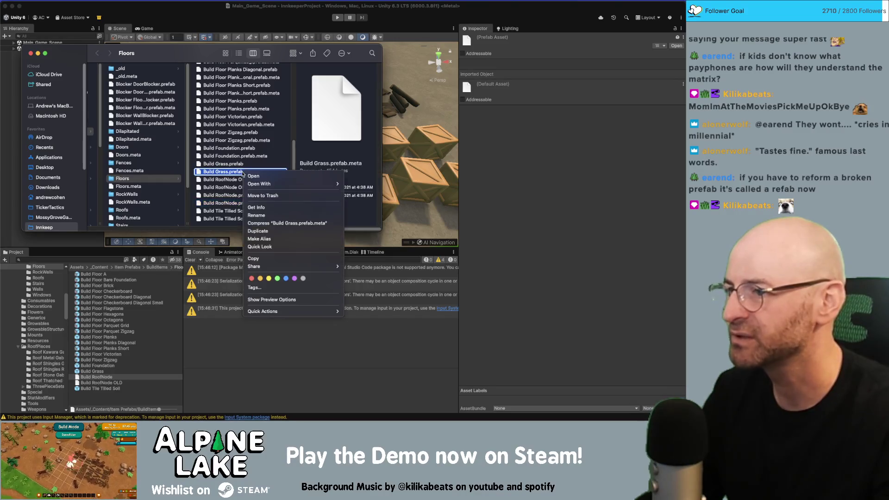
pyautogui.moveTo(301, 184)
pyautogui.click(361, 184)
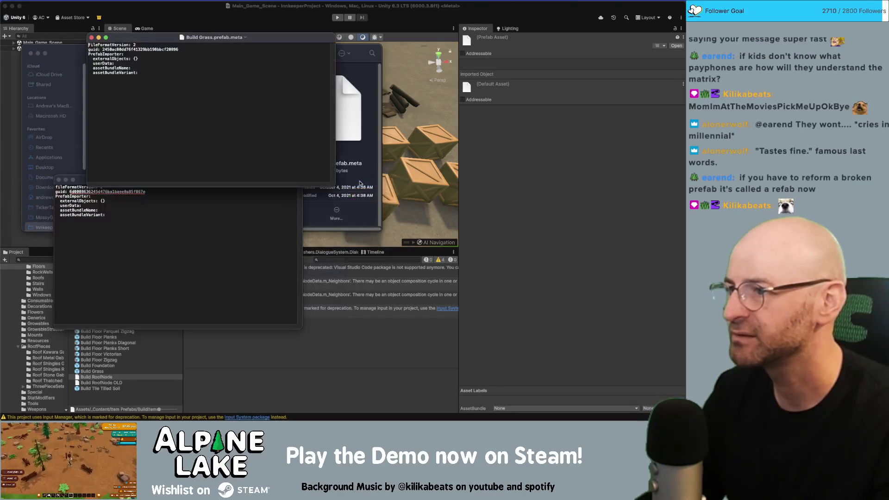
pyautogui.click(166, 223)
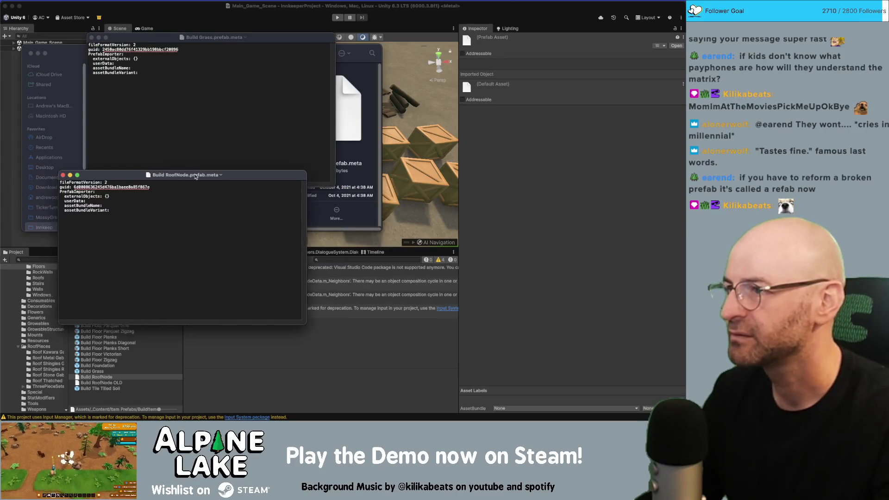
pyautogui.moveTo(191, 181)
pyautogui.mouseDown()
pyautogui.moveTo(334, 41)
pyautogui.moveTo(293, 42)
pyautogui.moveTo(327, 39)
pyautogui.moveTo(232, 88)
pyautogui.moveTo(224, 219)
pyautogui.mouseUp()
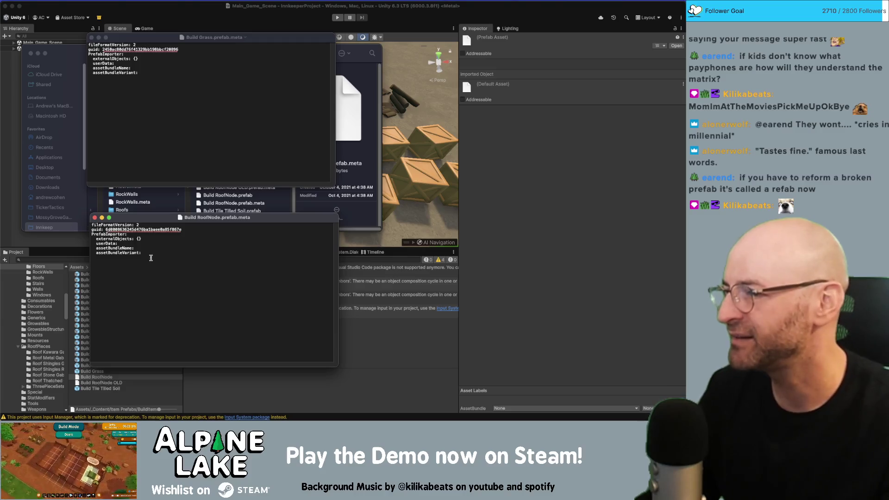
pyautogui.click(94, 217)
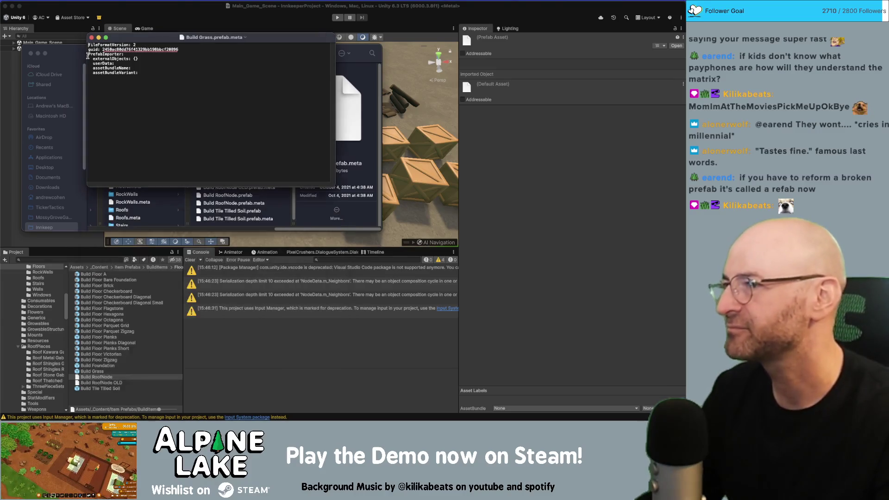
pyautogui.click(92, 38)
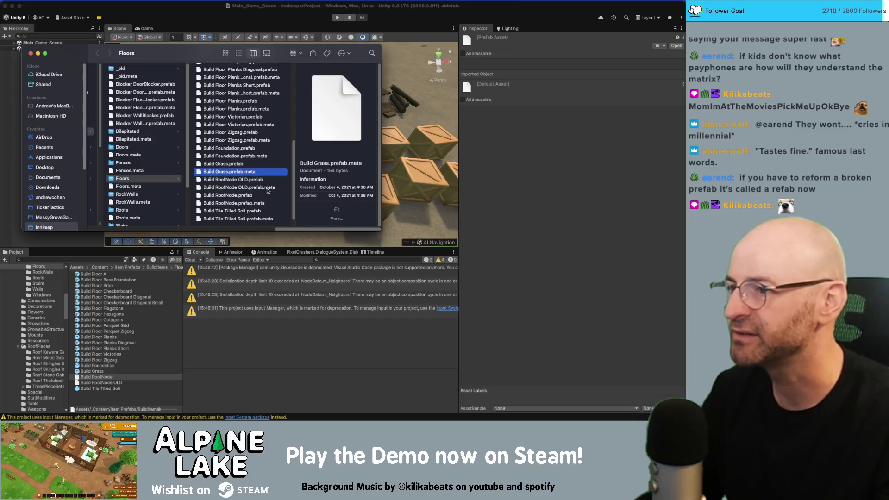
# Trash the two RoofNode .meta files and let Unity regenerate them
pyautogui.click(262, 187)
pyautogui.click(245, 209)
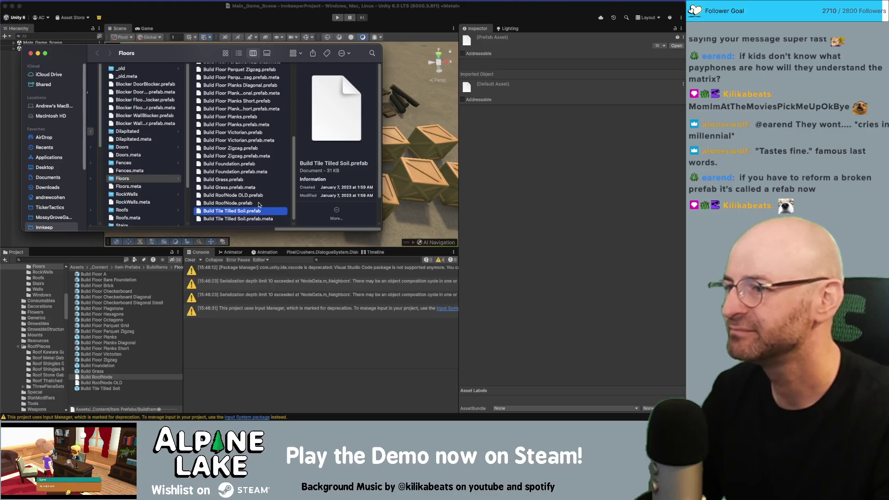
pyautogui.click(210, 24)
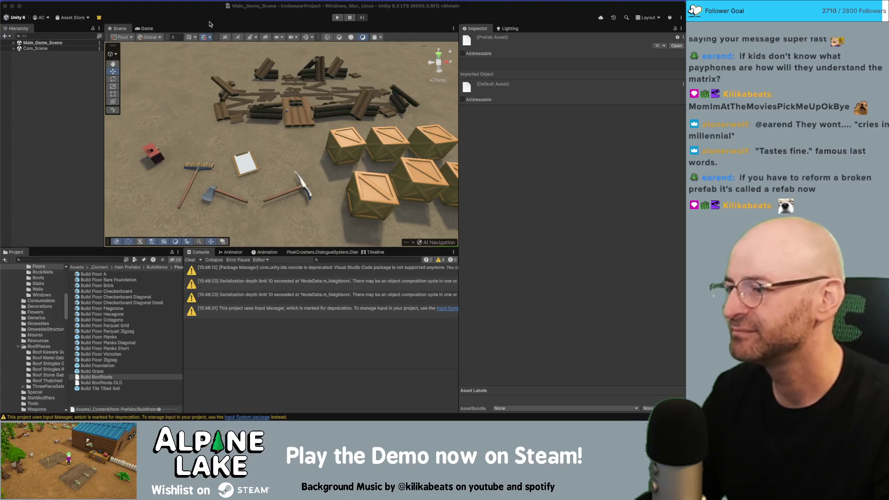
pyautogui.click(64, 125)
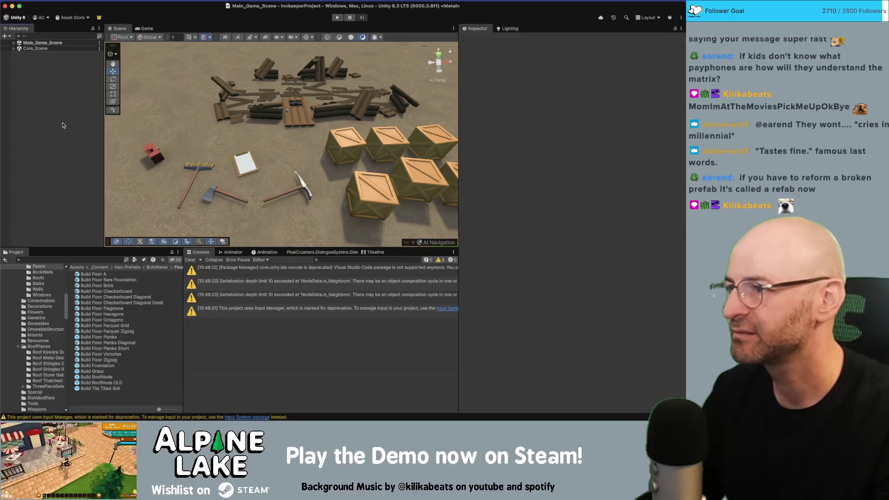
pyautogui.press('super+Tab')
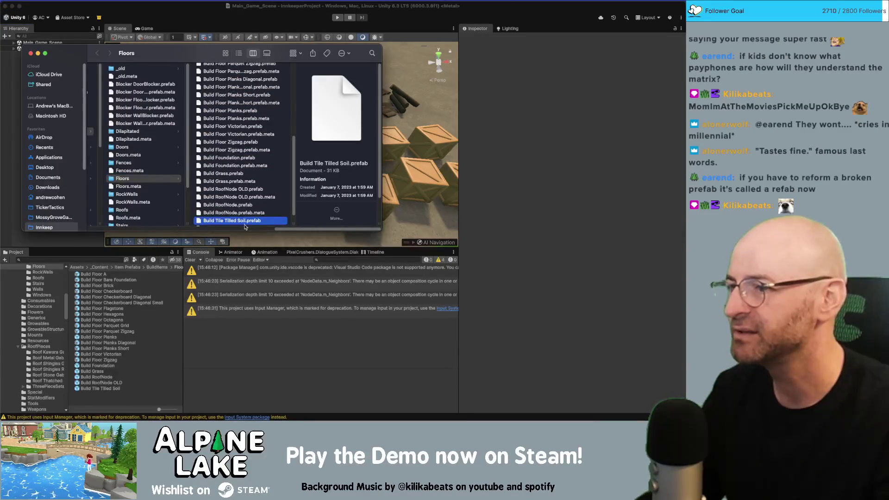
pyautogui.click(258, 344)
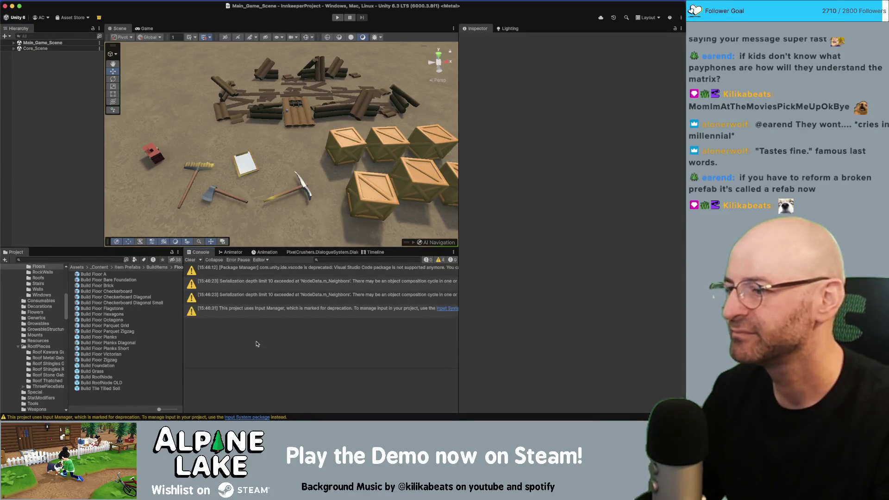
# Enable Is Trigger on Build RoofNode's Box Collider, collapse Layer Overrides, and view Build Grass
pyautogui.click(99, 378)
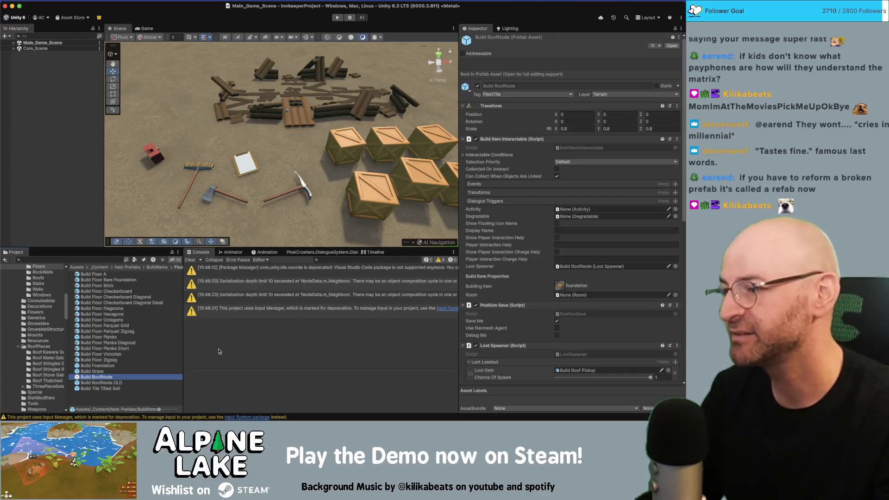
pyautogui.scroll(-10, 510, 297)
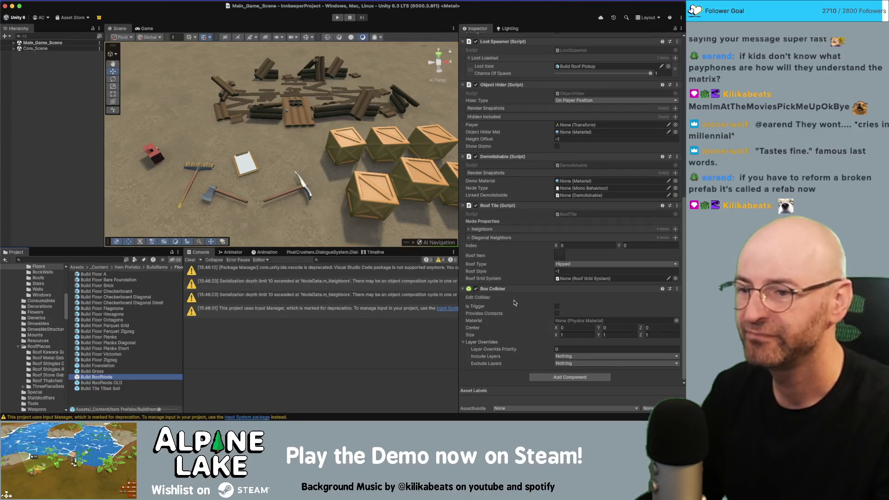
pyautogui.click(559, 308)
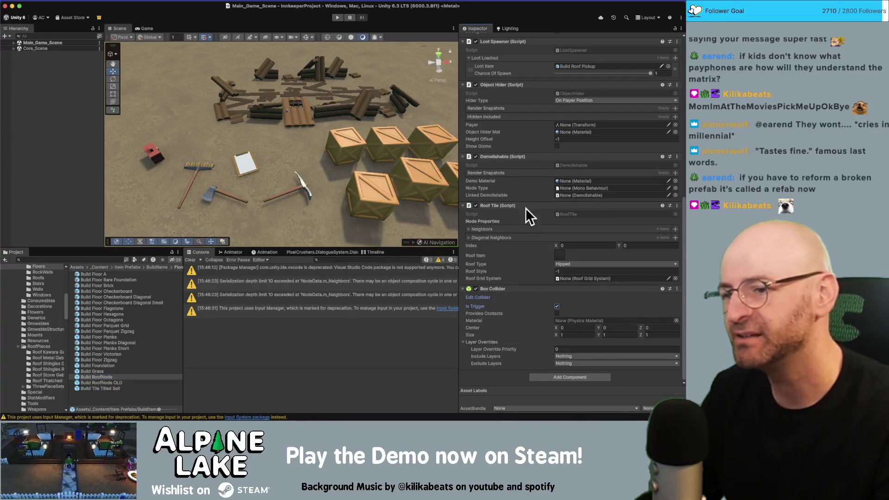
pyautogui.click(464, 343)
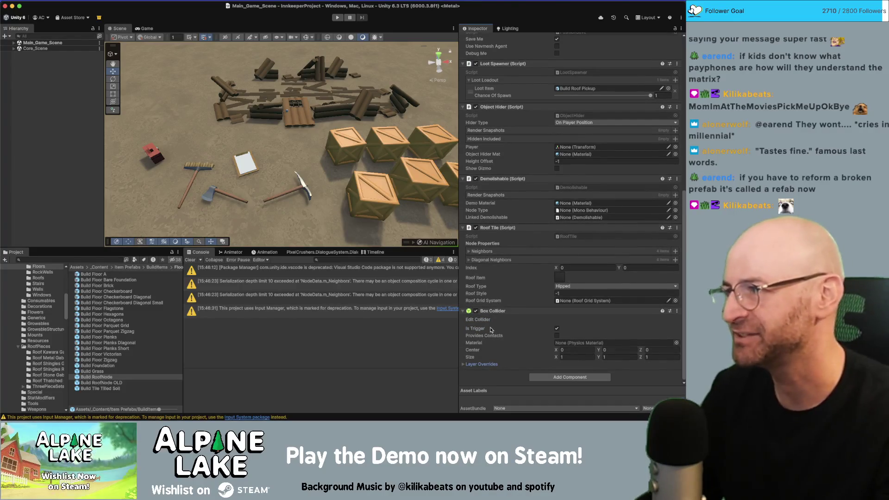
pyautogui.click(101, 373)
pyautogui.click(93, 258)
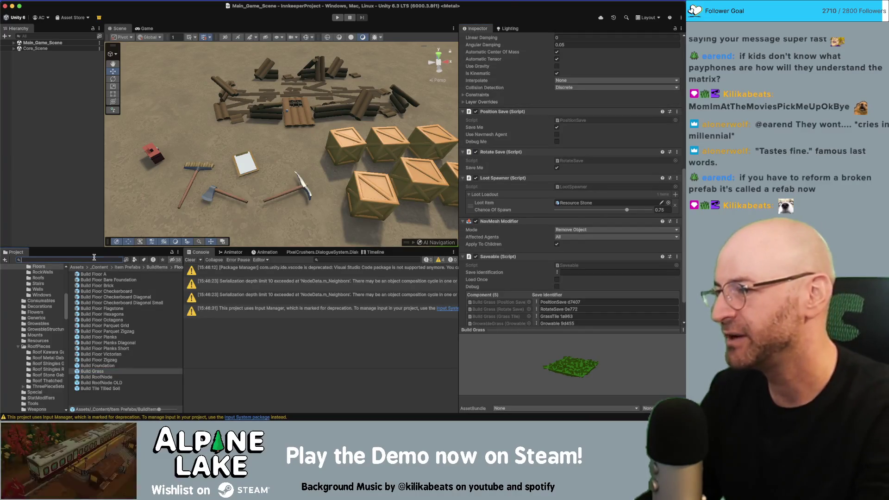
# Find SP Build RoofTile via 'rooftile' search and ping its Build RoofNode prefab reference
pyautogui.write('sp roof')
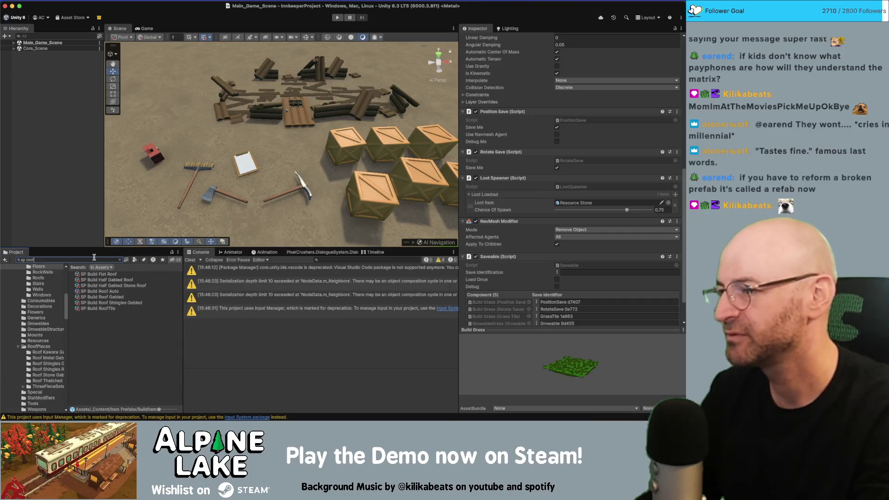
pyautogui.write('tile')
pyautogui.click(98, 274)
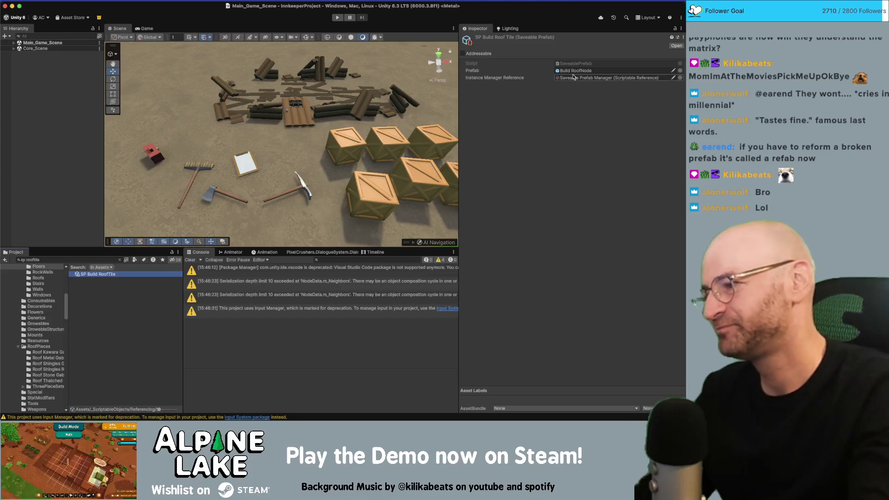
pyautogui.click(567, 70)
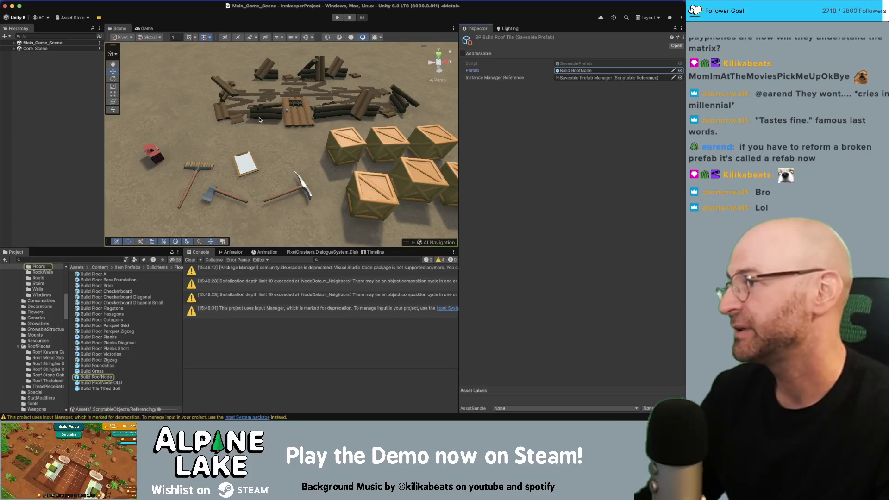
pyautogui.click(55, 115)
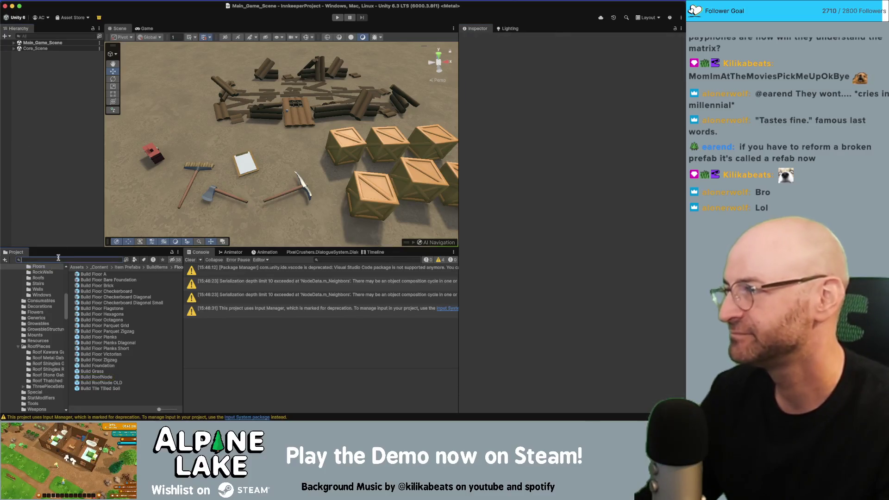
# Under BuildZone - Inn, select Roof Grid System 2 and 3 and open their Roof Tiles picker
pyautogui.click(13, 42)
pyautogui.click(46, 77)
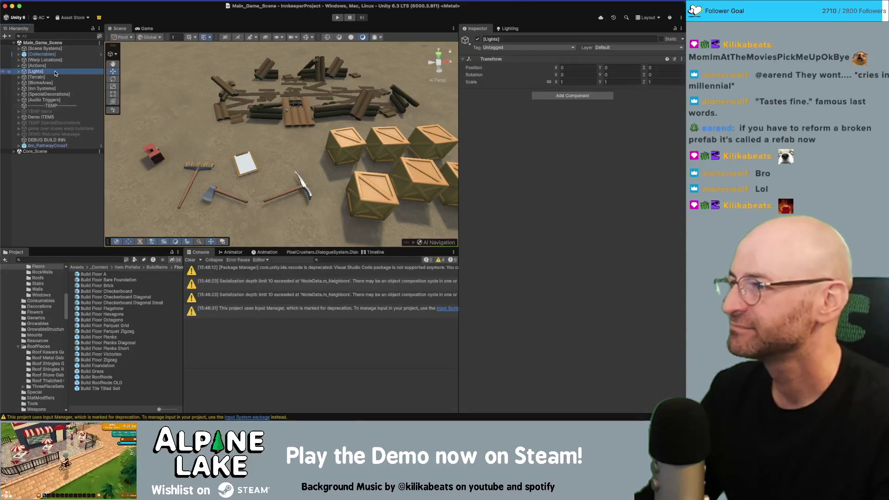
pyautogui.press('Down')
pyautogui.press('Down')
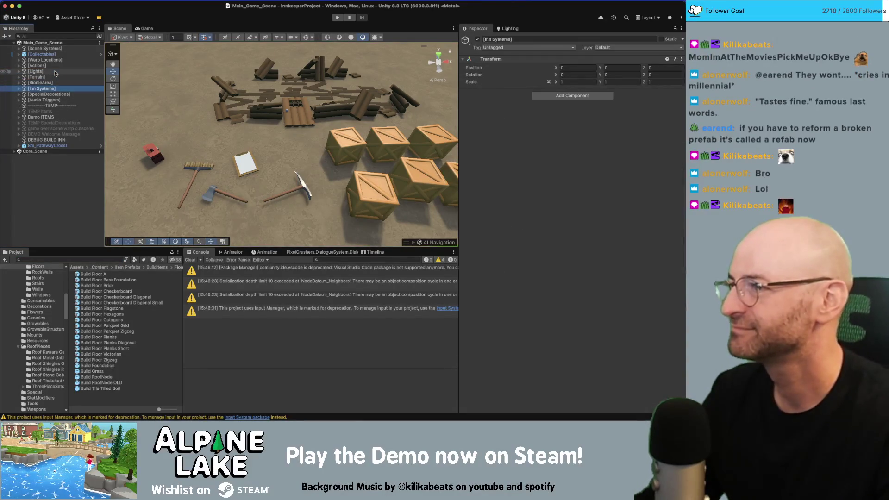
pyautogui.press('Right')
pyautogui.press('Down')
pyautogui.press('Down')
pyautogui.press('Down')
pyautogui.press('Right')
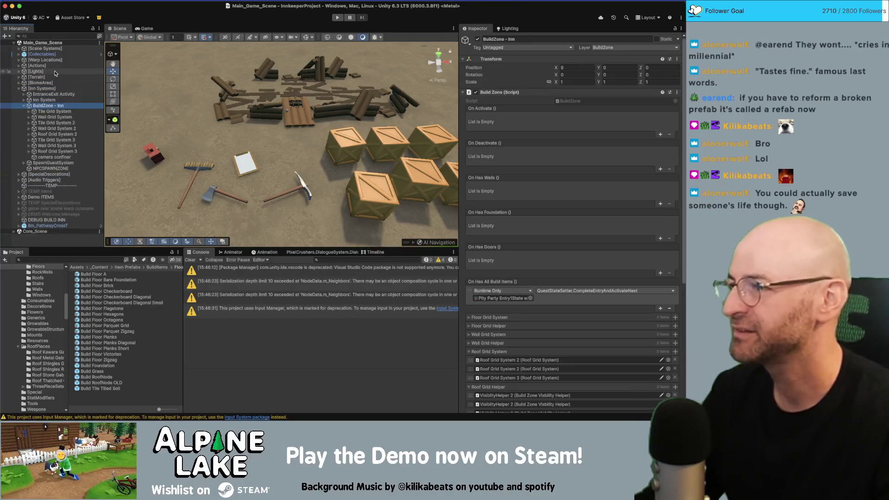
pyautogui.click(54, 134)
pyautogui.keyDown('super'); pyautogui.click(62, 152); pyautogui.keyUp('super')
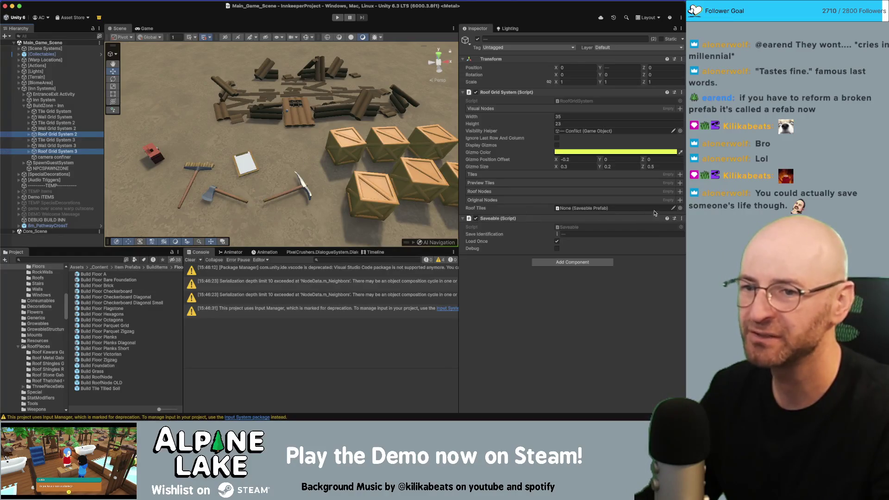
pyautogui.click(679, 208)
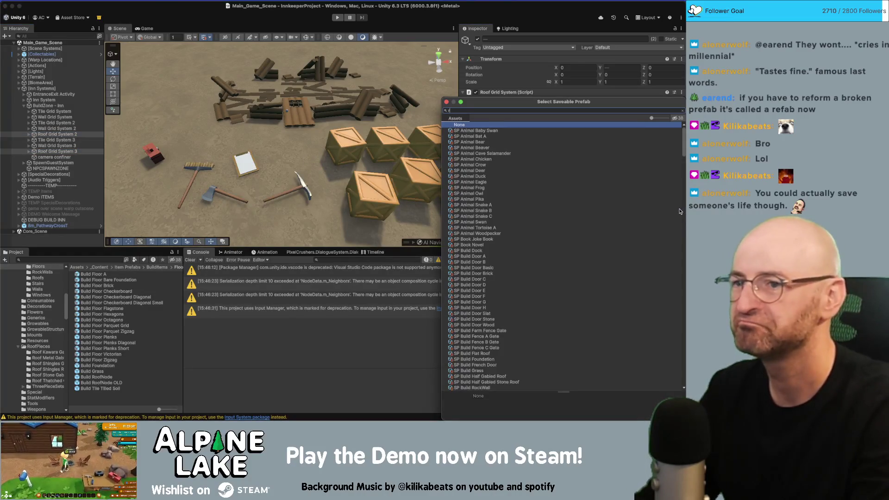
# Assign SP Build RoofTile as Roof Tiles for both roof grid systems, then deselect
pyautogui.write('roofile')
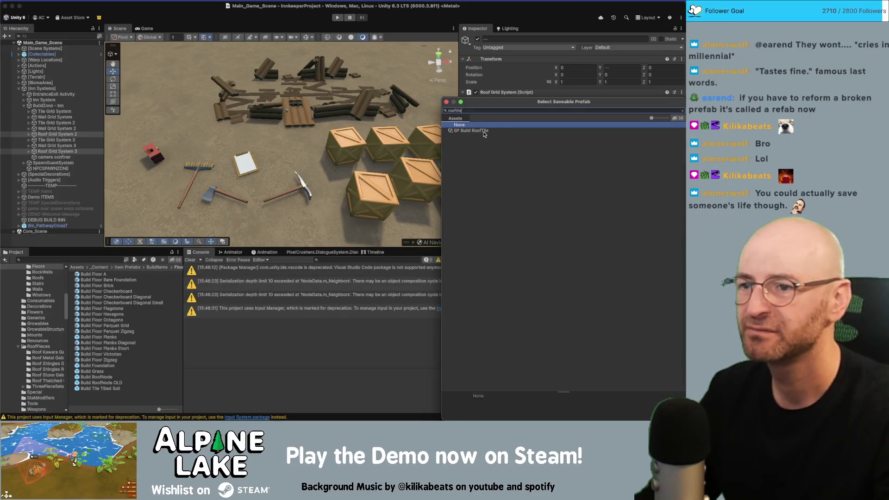
pyautogui.doubleClick(471, 131)
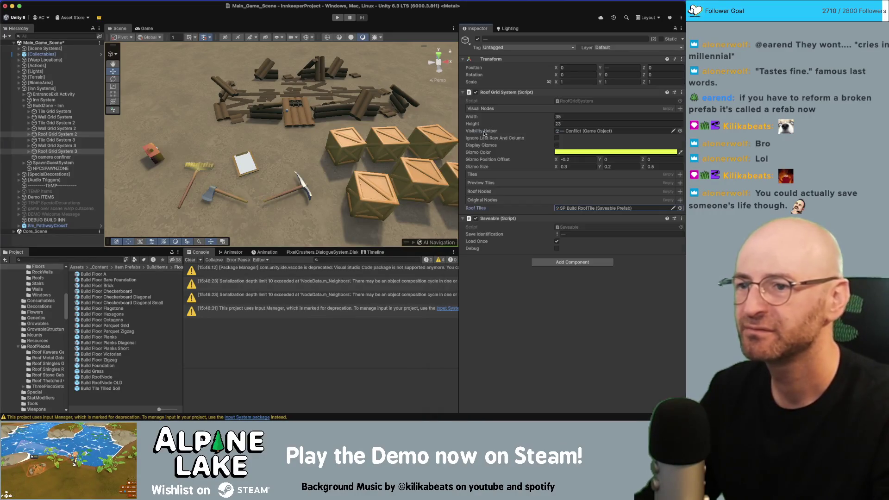
pyautogui.click(51, 240)
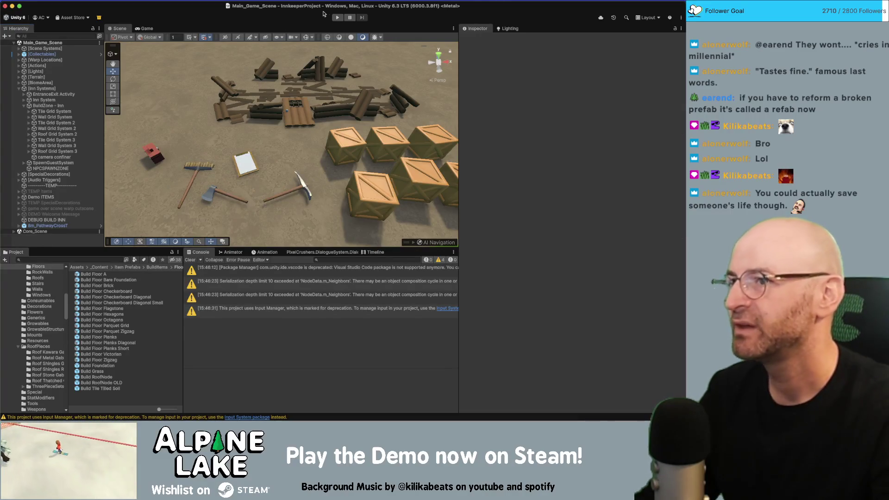
pyautogui.press('super+Tab')
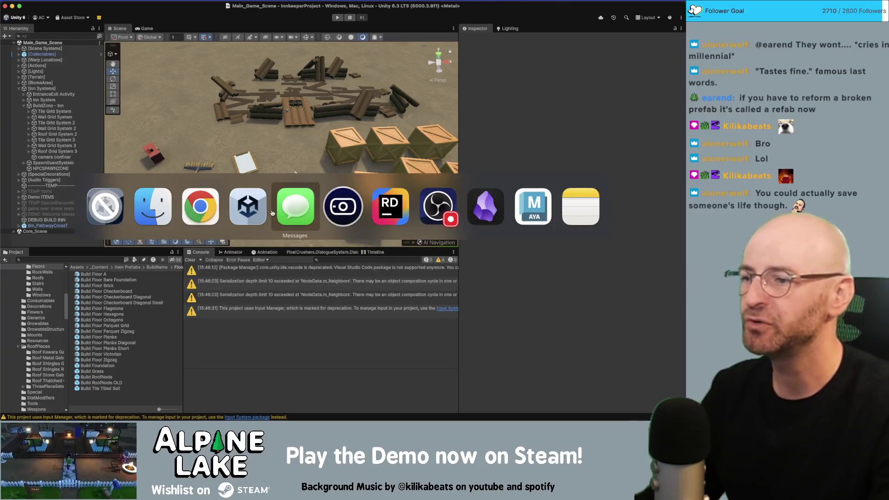
pyautogui.press('super+Tab')
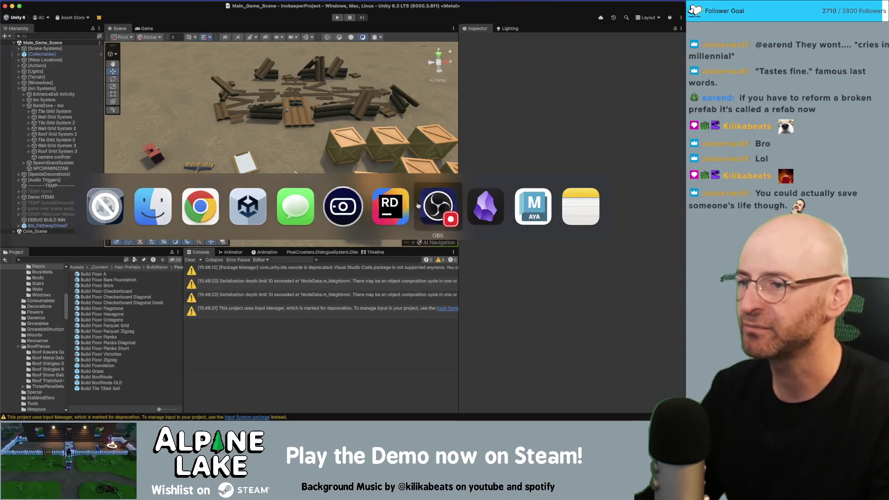
pyautogui.click(153, 206)
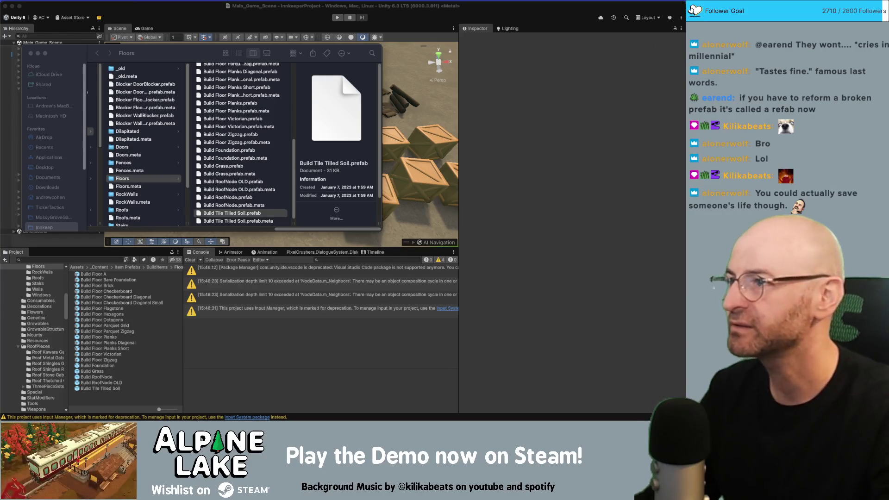
pyautogui.click(31, 53)
# Run Main_Game_Scene in Play mode and skip the intro cutscene with Esc
pyautogui.click(338, 19)
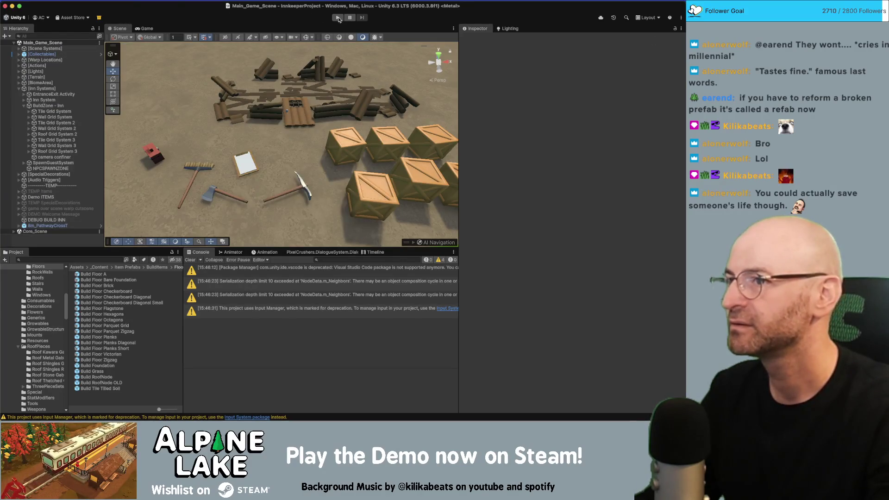
pyautogui.click(338, 19)
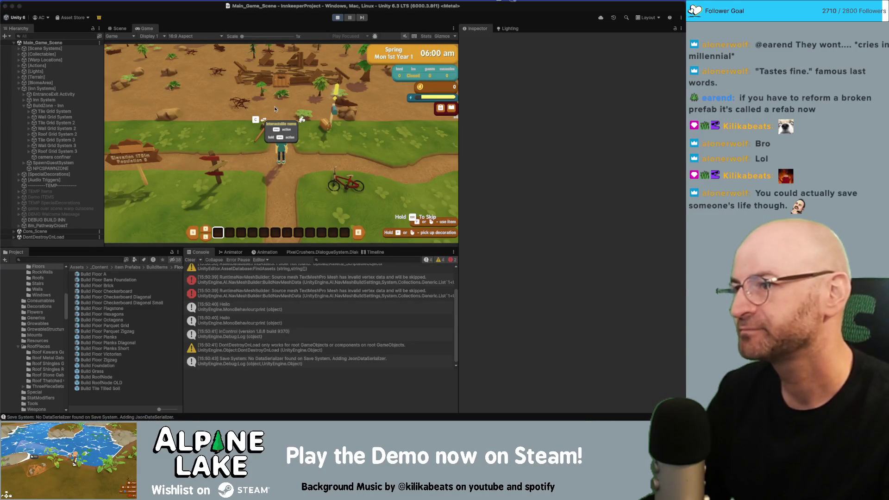
pyautogui.press('Escape')
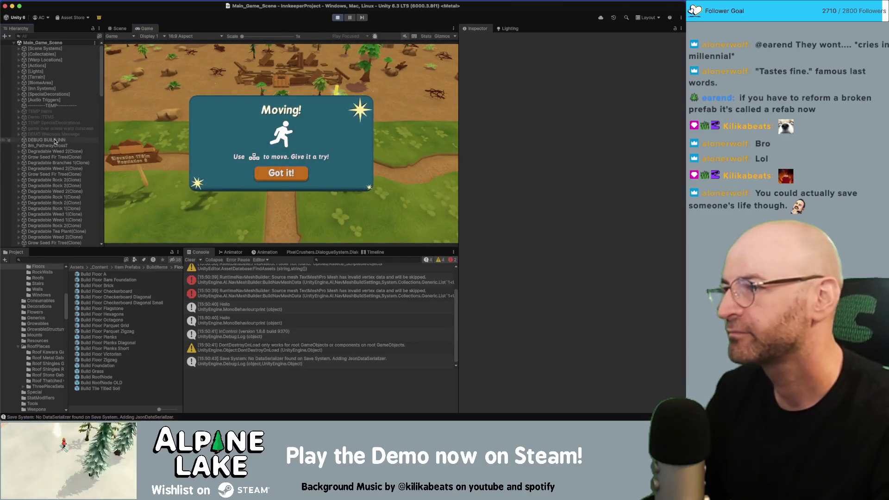
# Build the debug inn from DEBUG BUILD INN and dismiss the tutorial popups
pyautogui.click(47, 140)
pyautogui.click(577, 238)
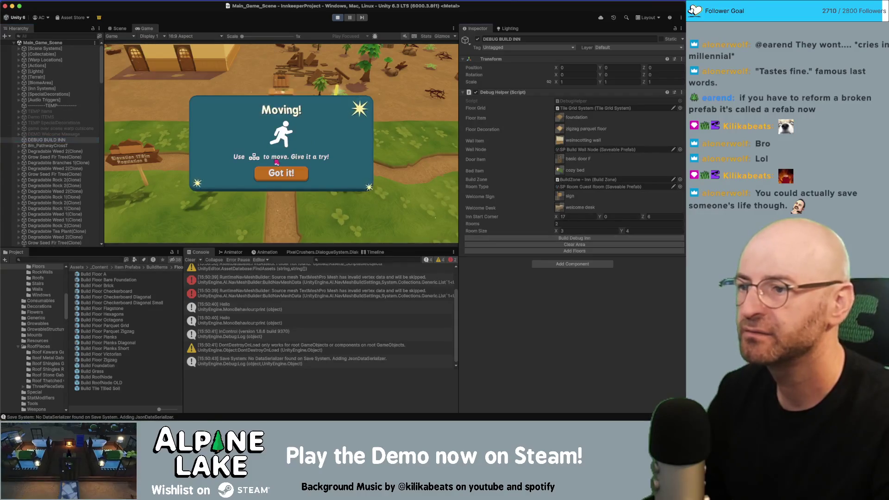
pyautogui.click(289, 180)
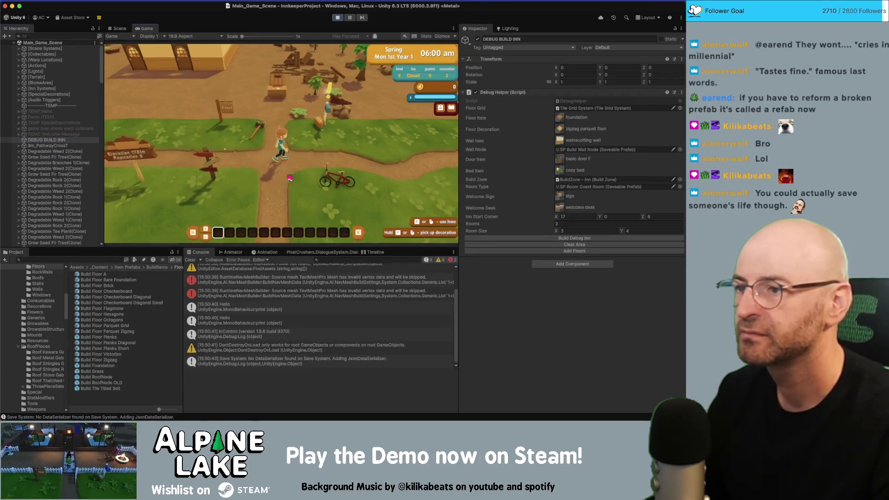
pyautogui.click(289, 185)
pyautogui.press('w')
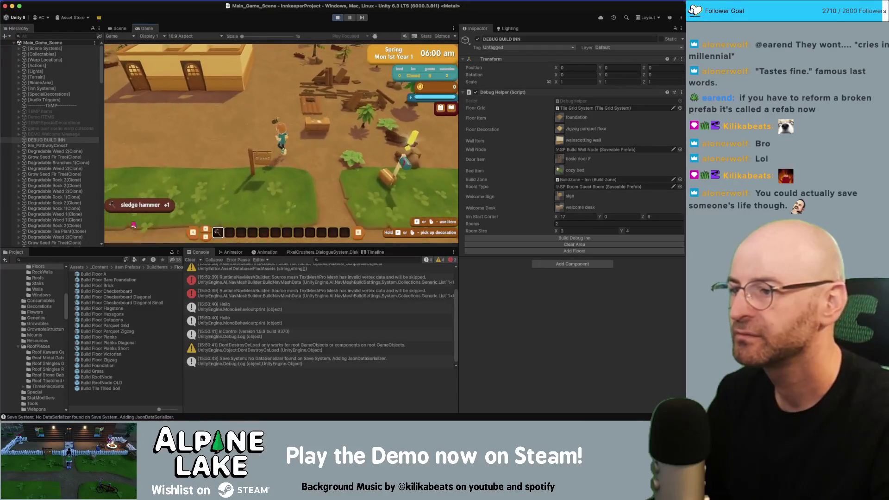
# Search 'auto roof' and give the player a bulk stack of Build Roof Auto
pyautogui.click(100, 259)
pyautogui.write('auto')
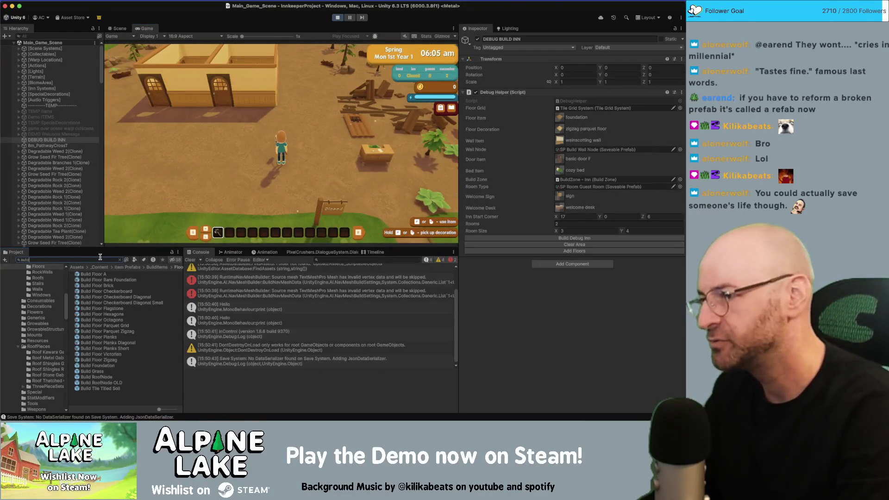
pyautogui.write('roofauto roof')
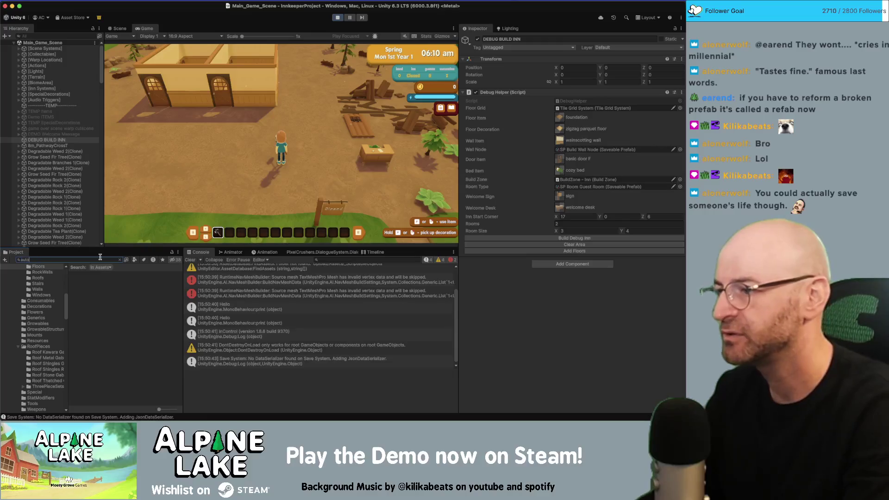
pyautogui.click(94, 273)
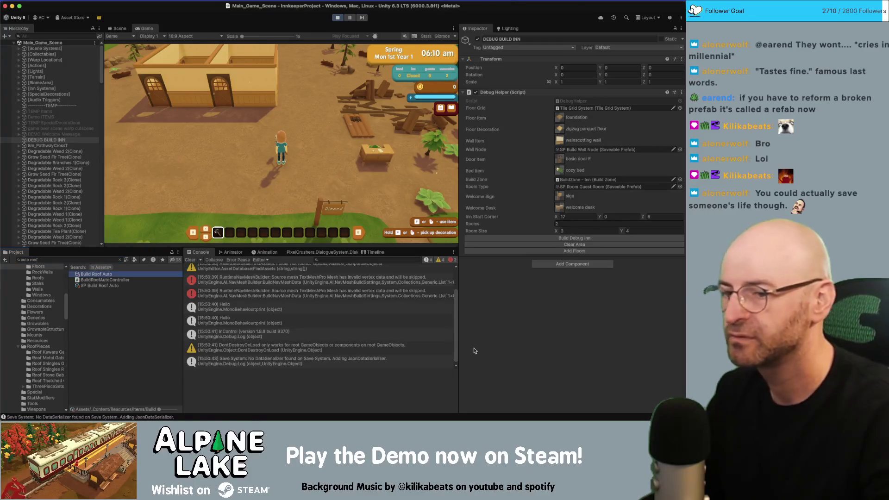
pyautogui.scroll(-10, 509, 352)
pyautogui.click(659, 376)
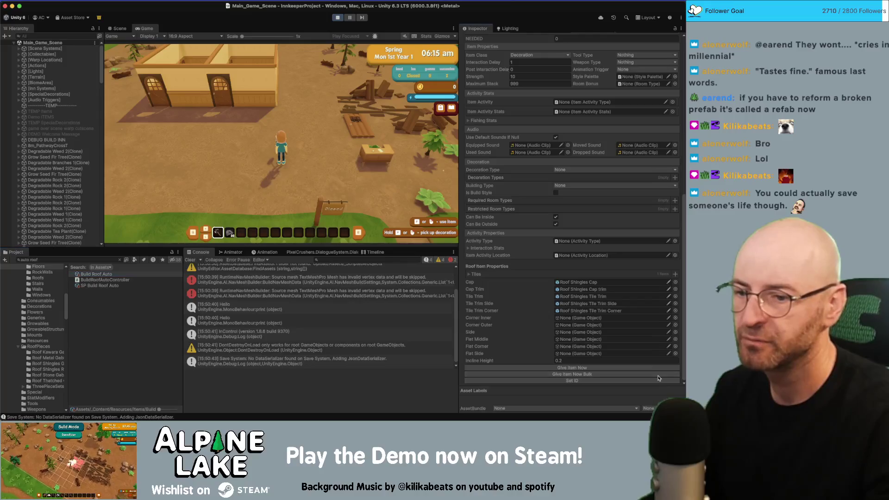
pyautogui.click(341, 192)
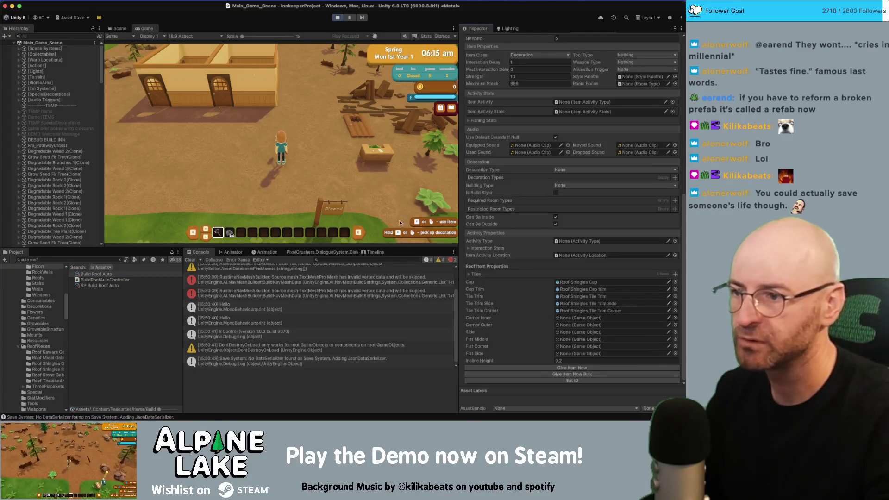
pyautogui.press('2')
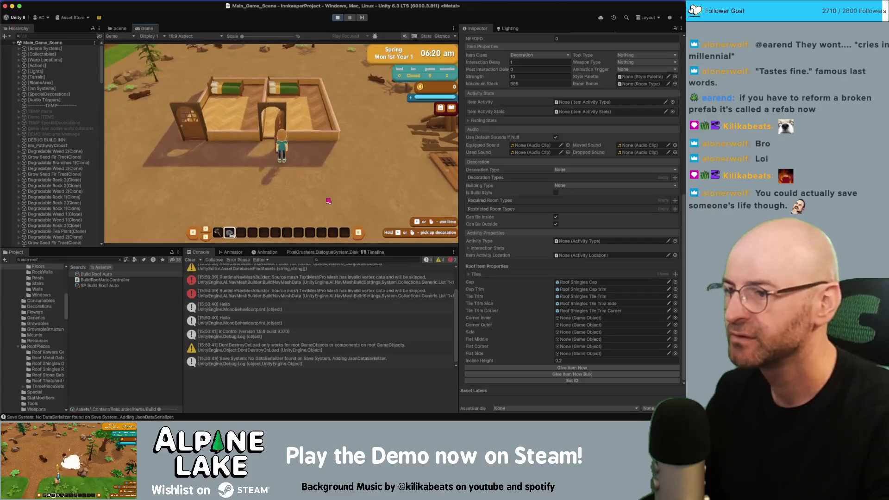
# Enter build mode and frame all Build RoofNode(Clone) objects in the Scene view
pyautogui.click(302, 129)
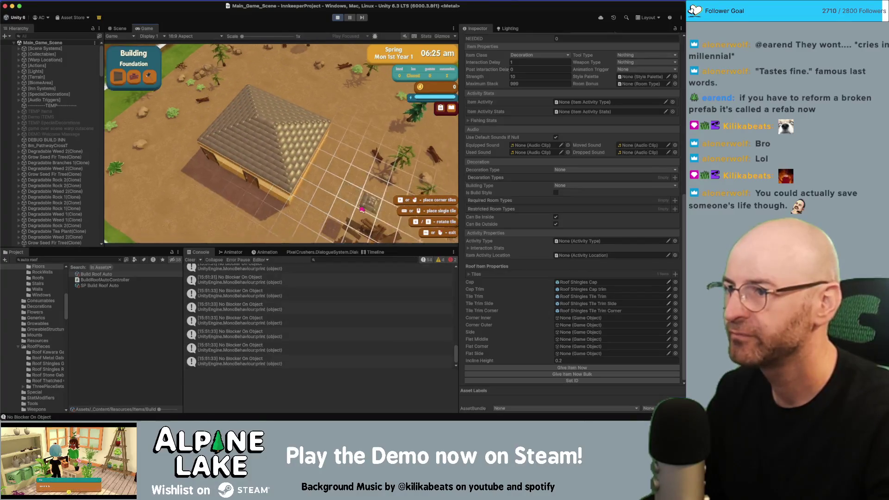
pyautogui.scroll(-10, 59, 184)
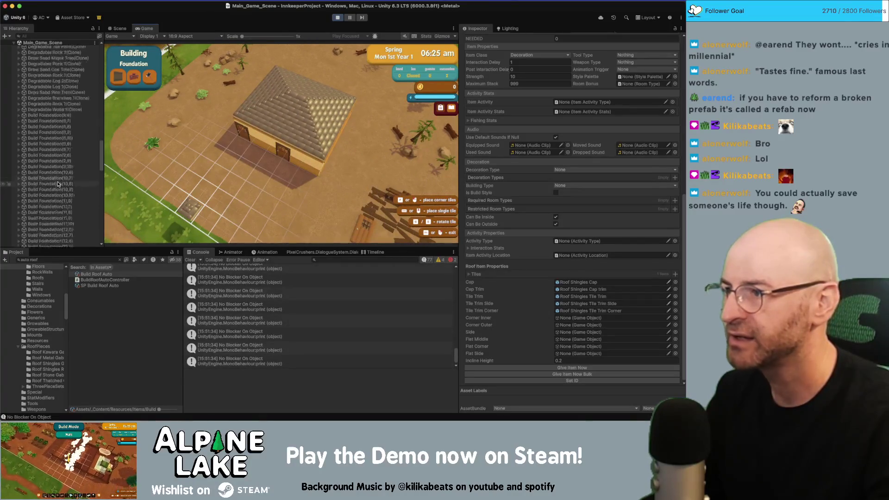
pyautogui.scroll(-5, 59, 184)
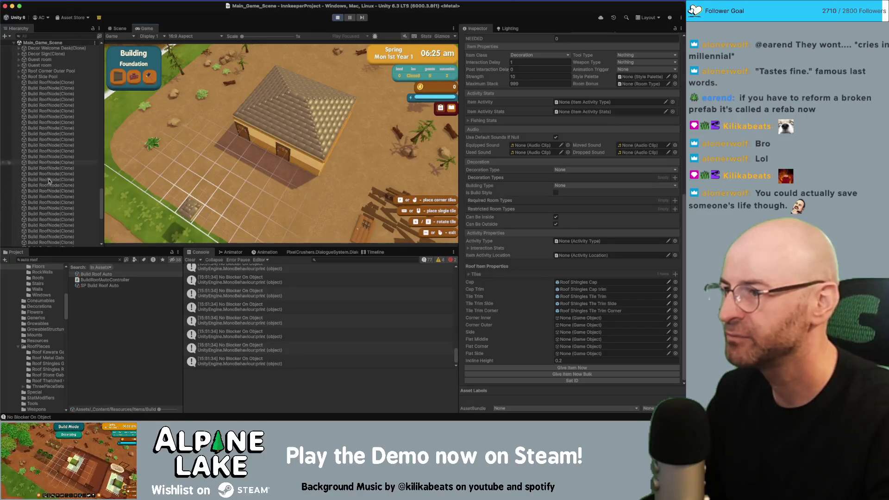
pyautogui.click(62, 83)
pyautogui.keyDown('shift'); pyautogui.click(67, 185); pyautogui.keyUp('shift')
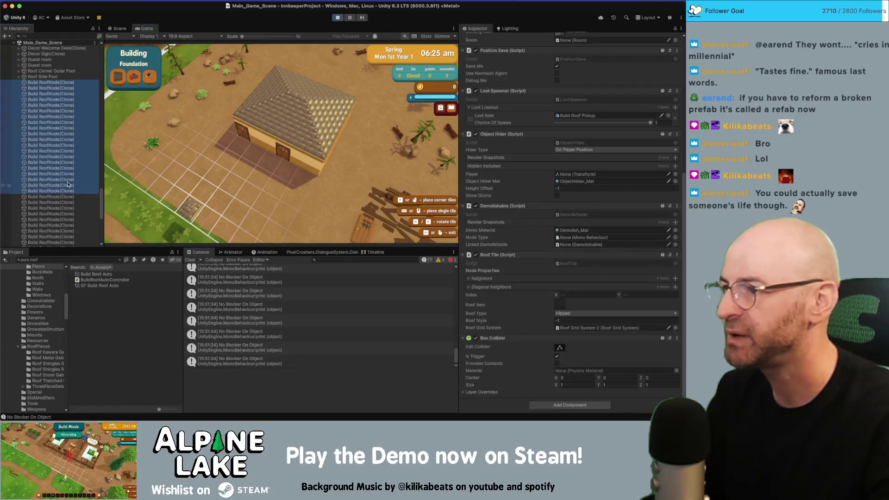
pyautogui.click(118, 28)
pyautogui.press('f')
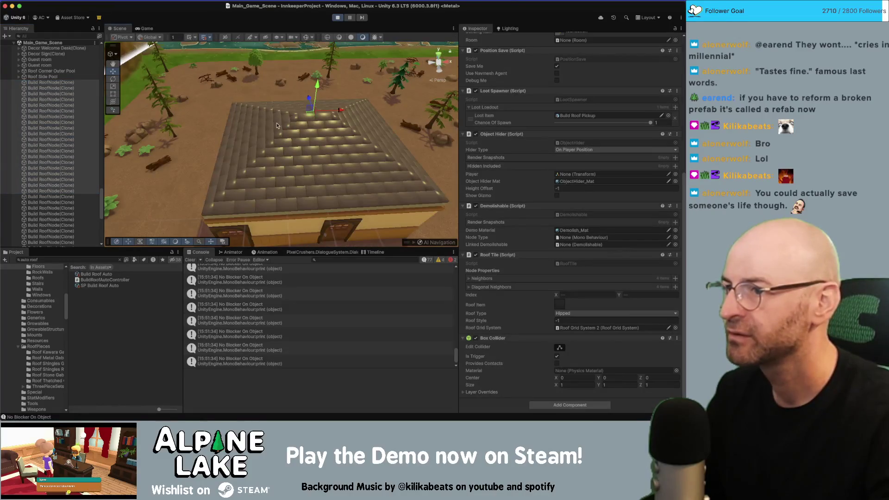
pyautogui.scroll(3, 319, 100)
pyautogui.scroll(-5, 319, 100)
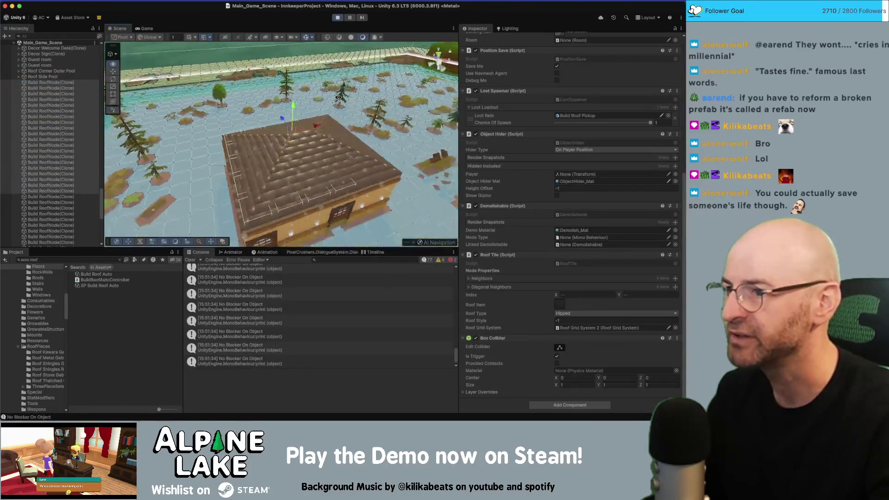
# Exit build mode and open RoofTile.cs line 28 from the NullReferenceException stack trace
pyautogui.click(147, 29)
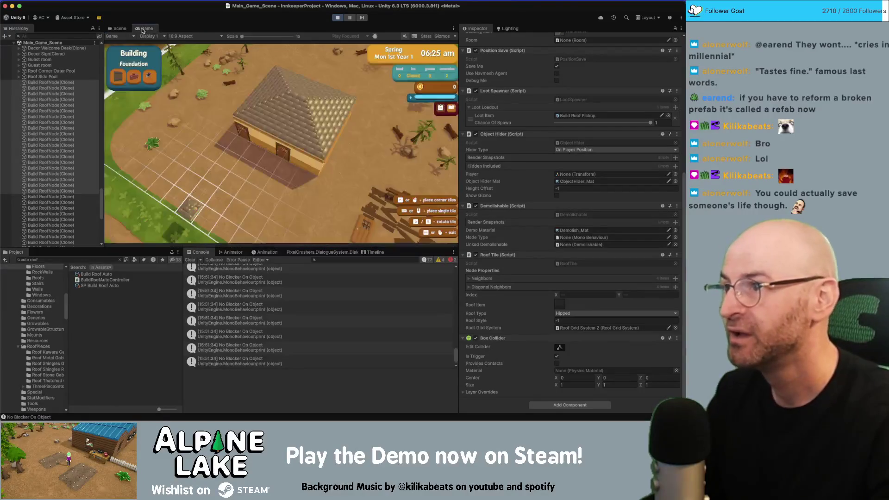
pyautogui.press('Escape')
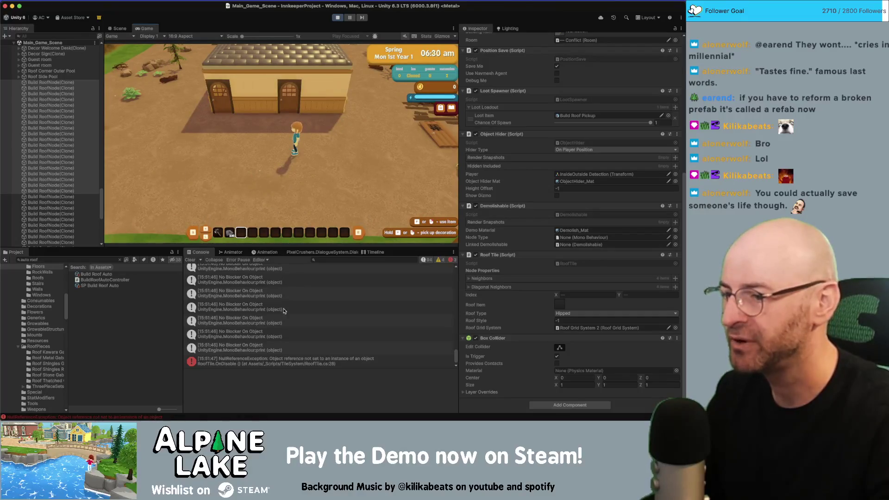
pyautogui.click(280, 359)
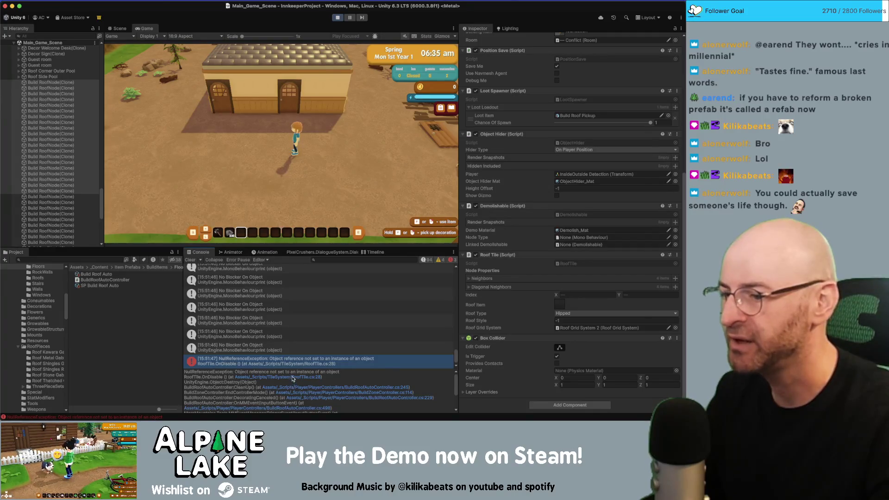
pyautogui.click(292, 378)
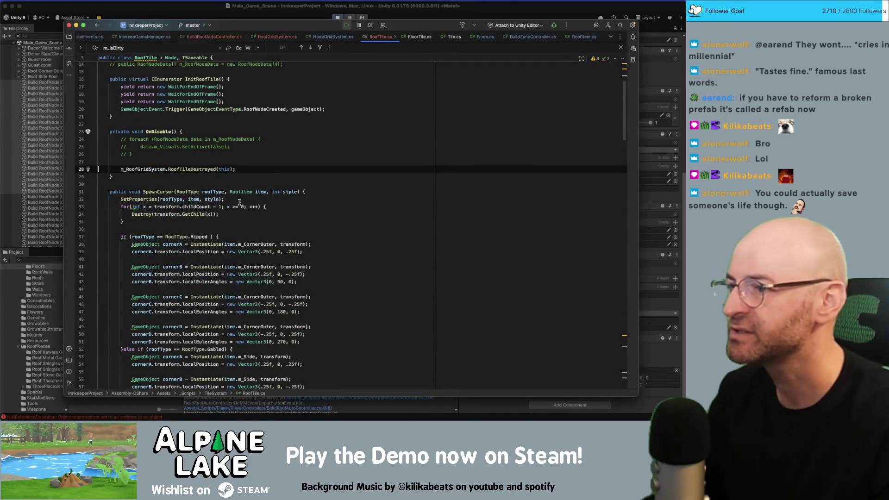
# Guard RoofTile's OnDisable with 'if (m_RoofGridSystem == null) return;' before RoofTileDestroyed, then return to Unity
pyautogui.press('Up')
pyautogui.press('Tab')
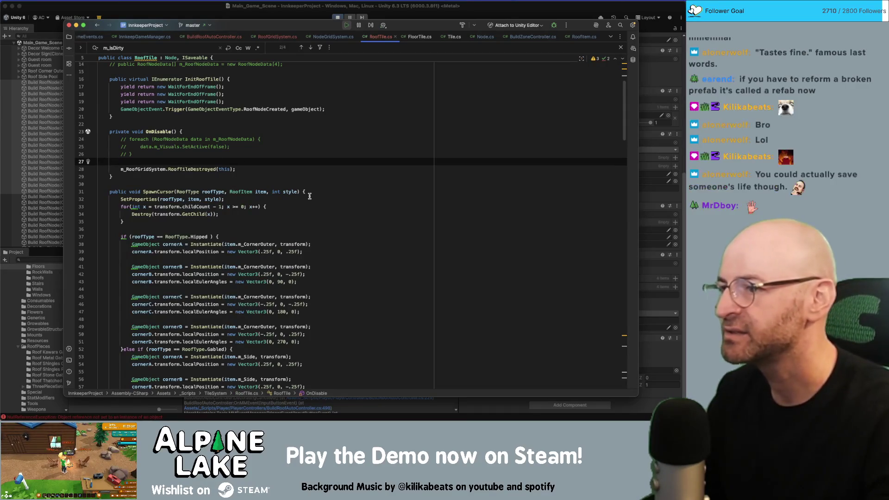
pyautogui.scroll(3, 312, 173)
pyautogui.click(289, 114)
pyautogui.click(214, 169)
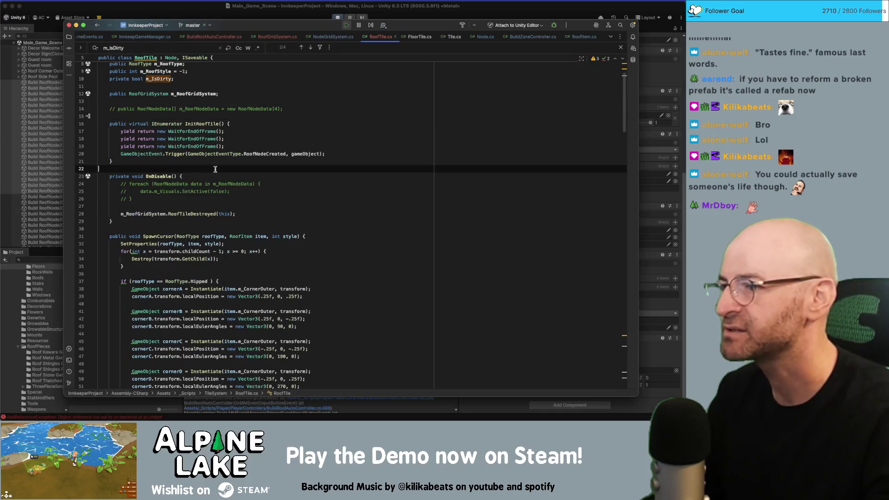
pyautogui.click(207, 206)
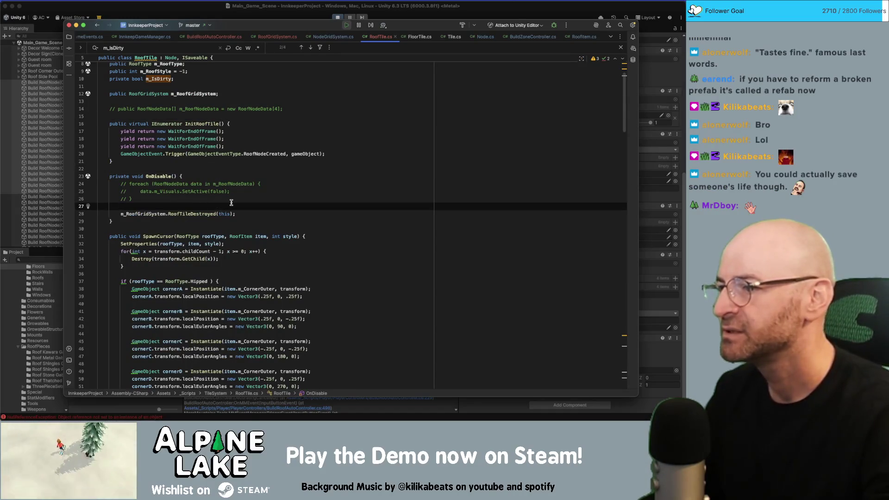
pyautogui.scroll(1, 220, 199)
pyautogui.scroll(2, 155, 105)
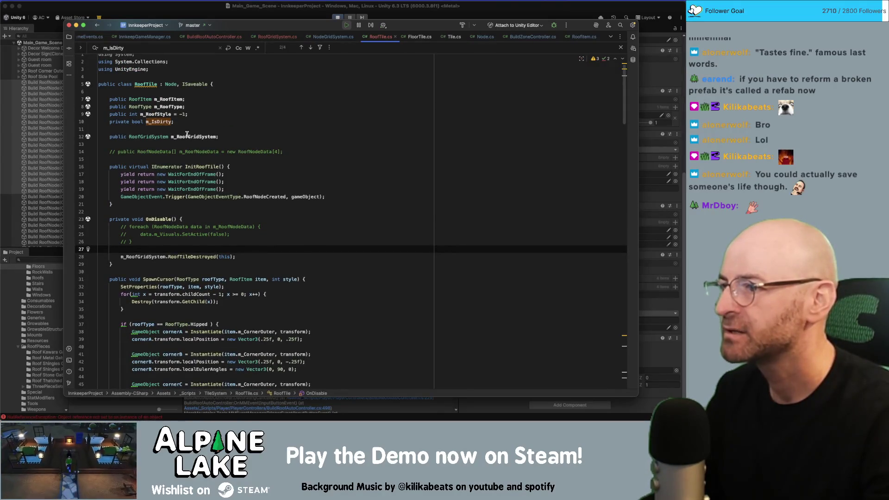
pyautogui.click(187, 136)
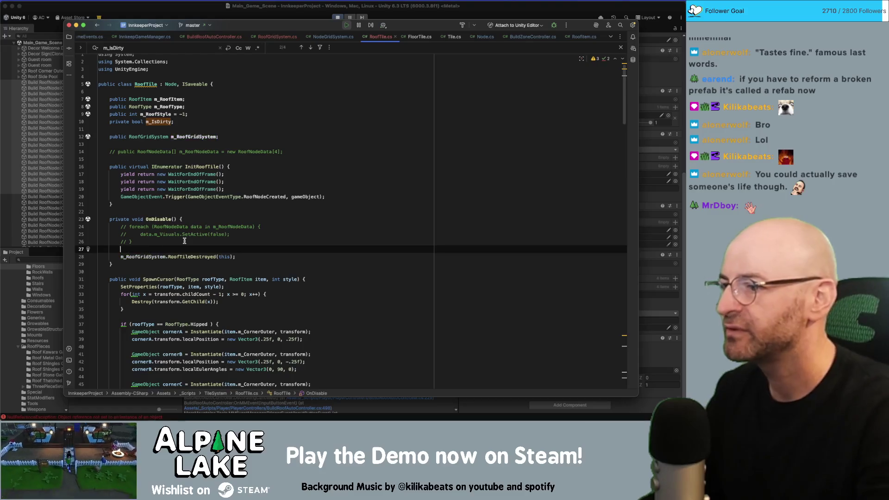
pyautogui.write('if(m_RoofGridSystem)')
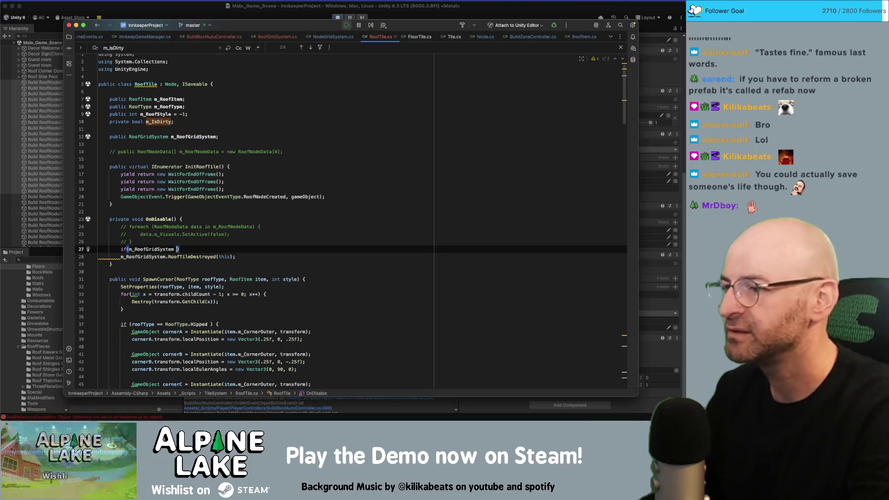
pyautogui.write(' == null){return;')
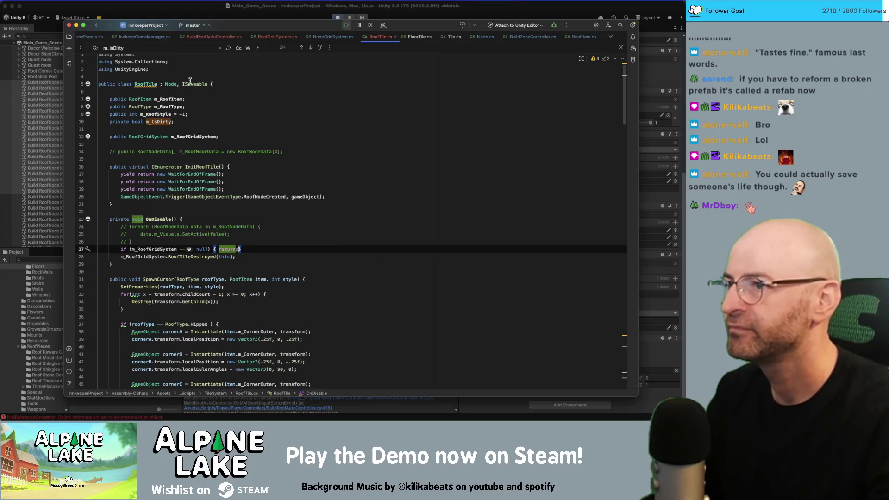
pyautogui.press('super+Tab')
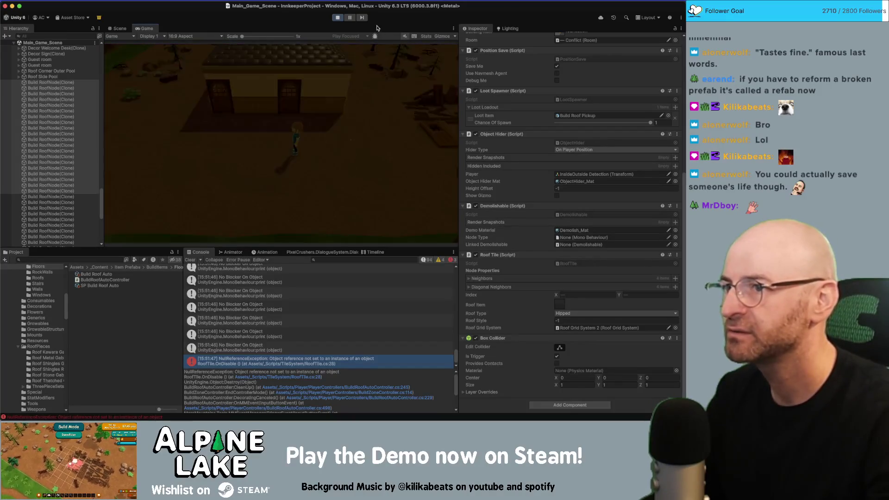
# Restart the game, enter build mode with B and exit it, then stop play and switch to Rider
pyautogui.click(338, 17)
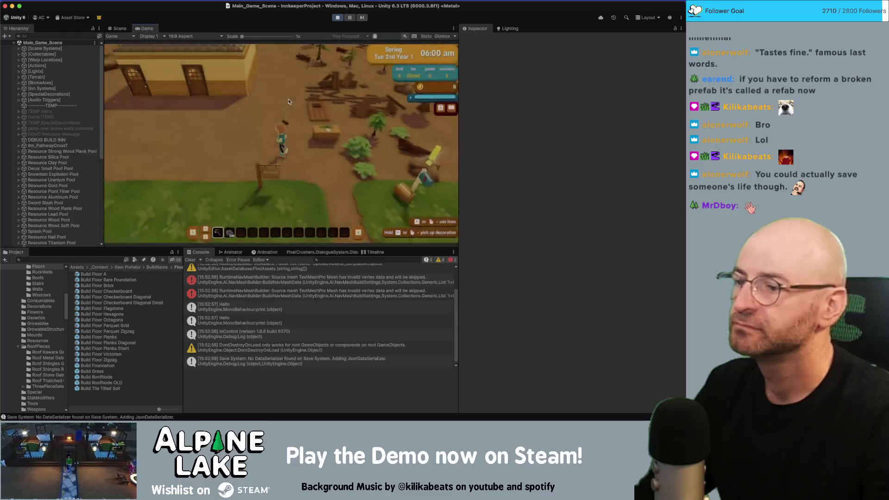
pyautogui.press('b')
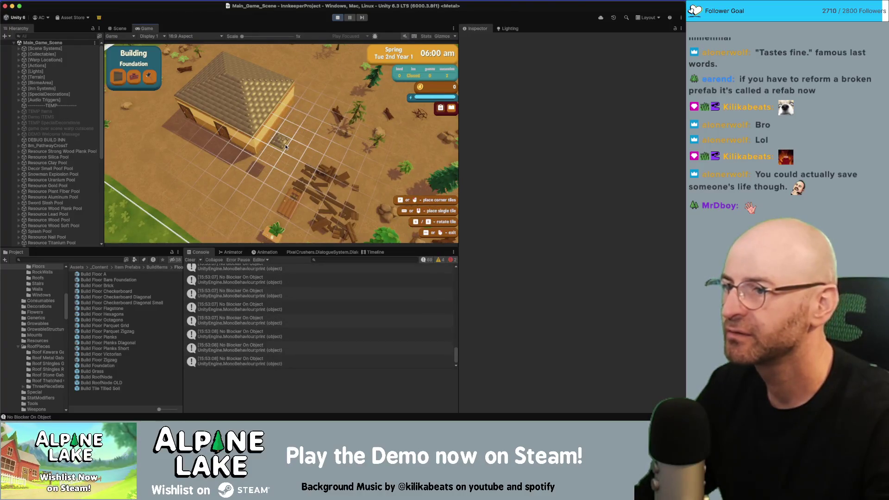
pyautogui.rightClick(310, 134)
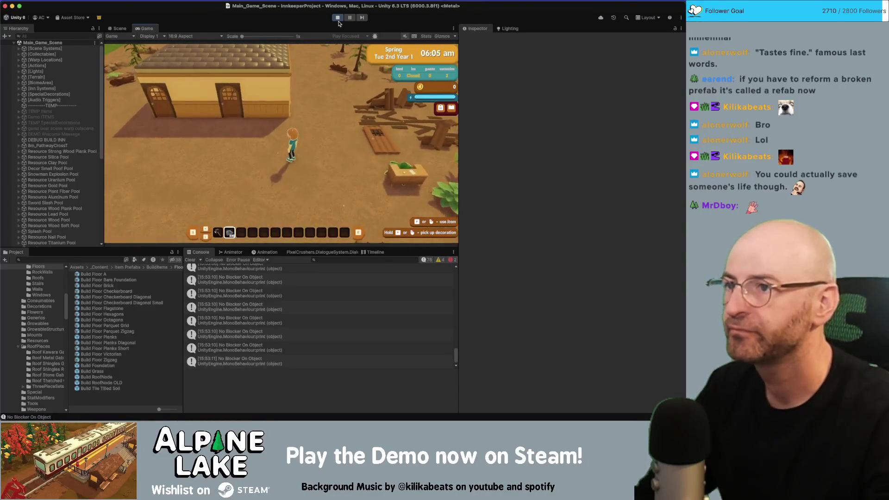
pyautogui.click(338, 18)
pyautogui.press('super+Tab')
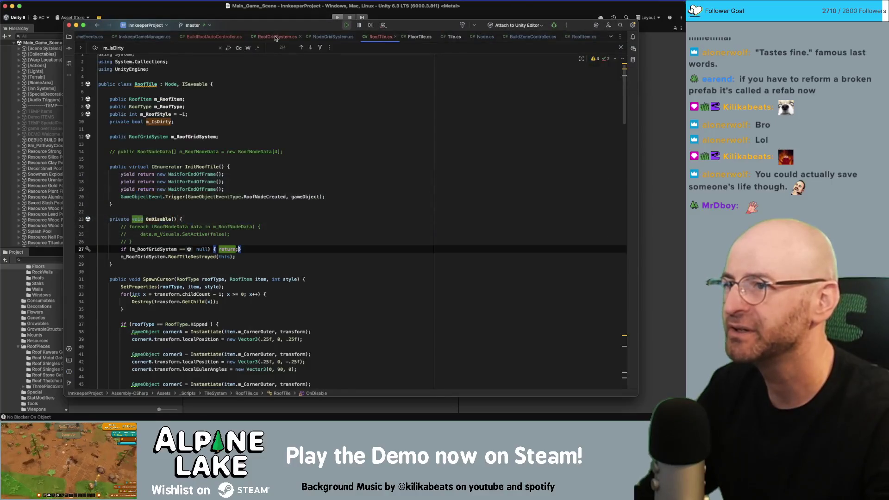
# In BuildRoofAutoController's Spin method, remove the blank line inside the switch and add one after it
pyautogui.click(275, 37)
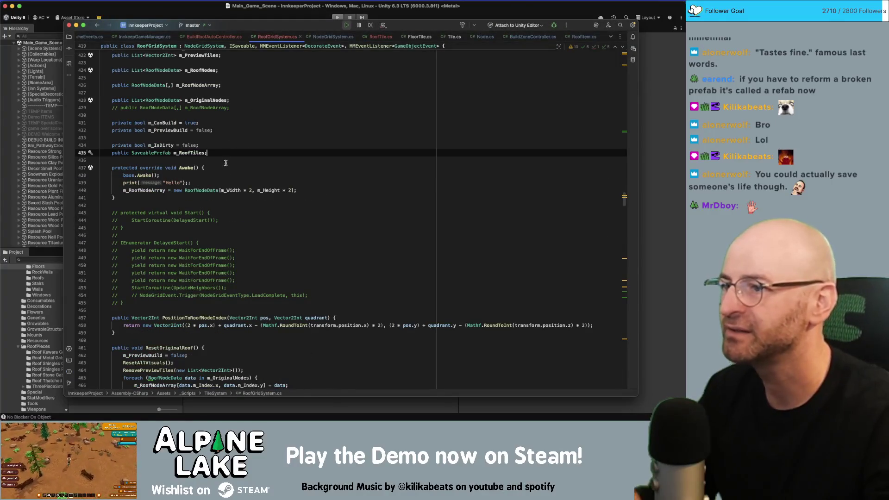
pyautogui.click(226, 37)
pyautogui.scroll(5, 318, 154)
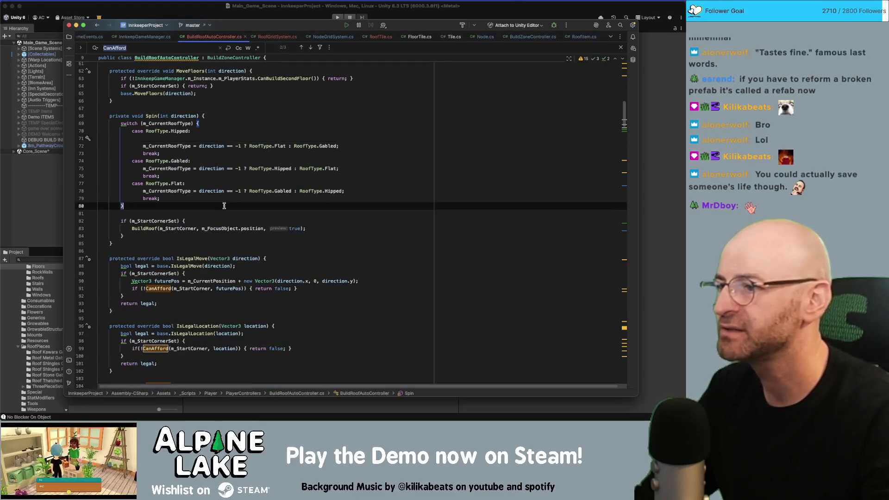
pyautogui.click(241, 139)
pyautogui.press('Delete')
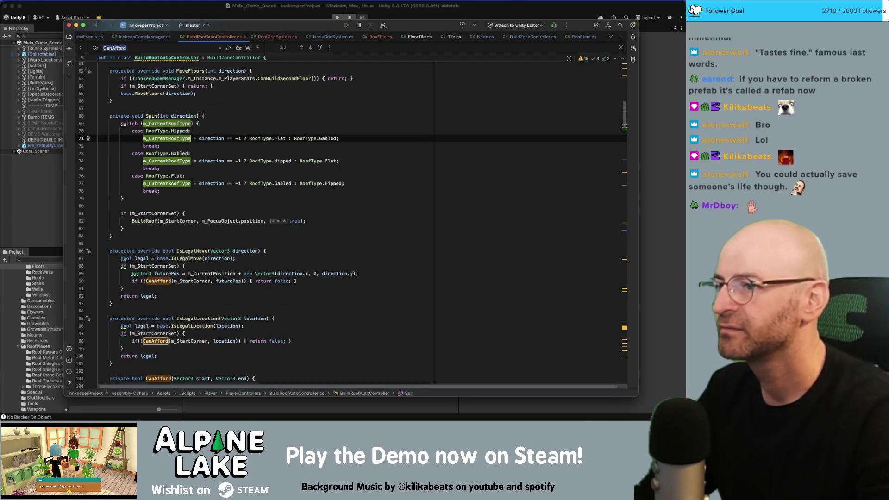
pyautogui.press('Down')
pyautogui.press('Down')
pyautogui.press('Down')
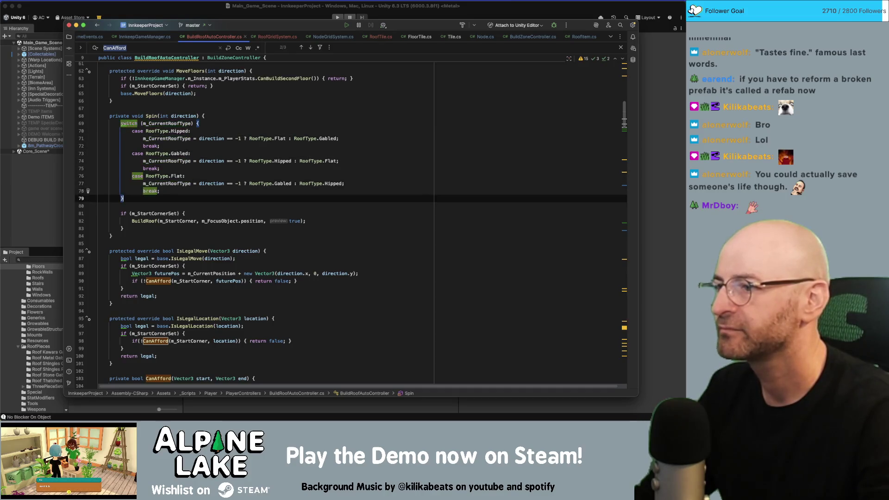
pyautogui.press('Return')
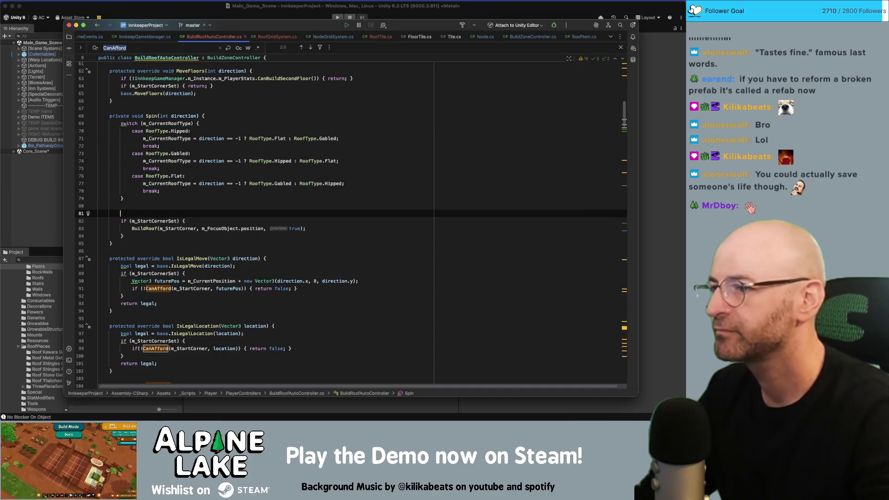
pyautogui.press('Up')
# Replace the unfinished switch(currentroof) on line 81 with a SpawnCursor(); call
pyautogui.press('Return')
pyautogui.write('switch')
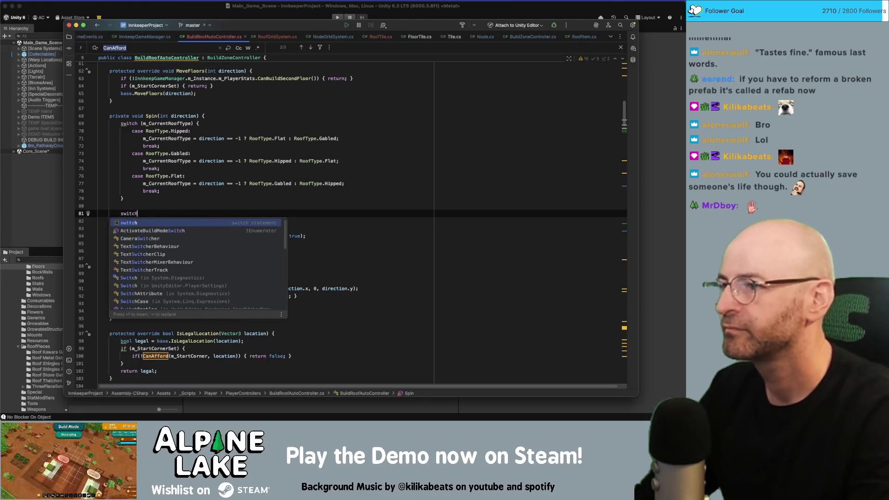
pyautogui.write('(current')
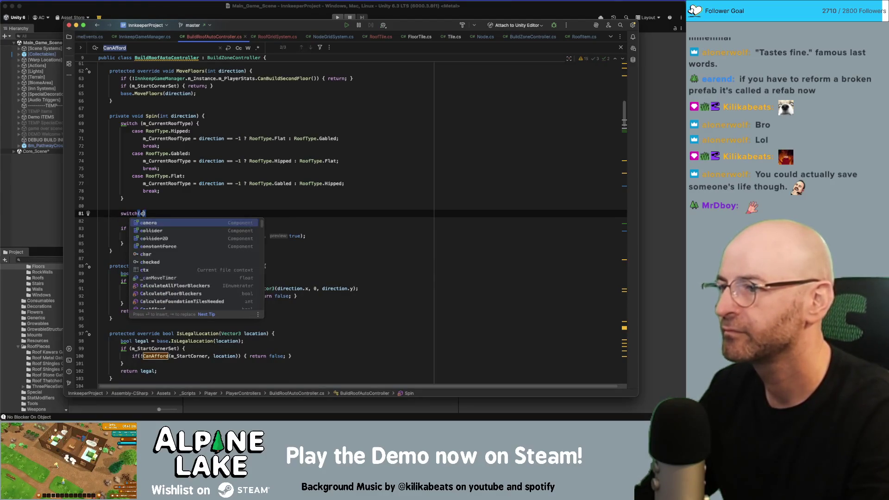
pyautogui.write('roof')
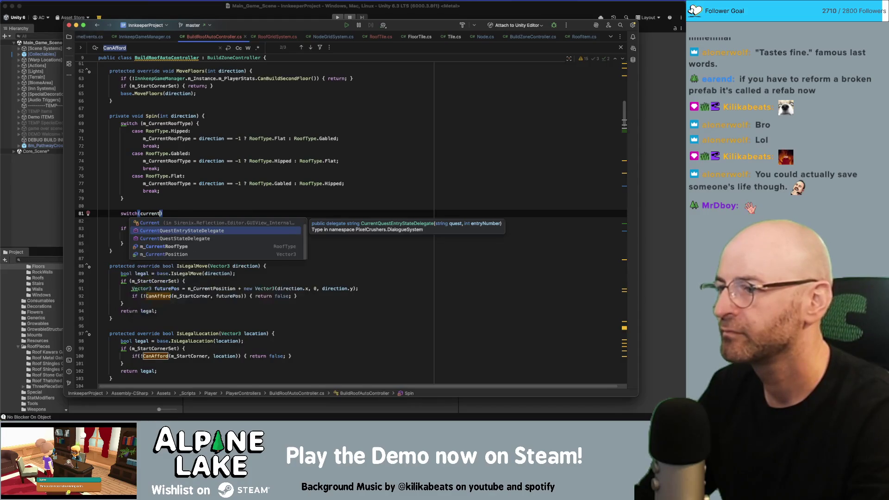
pyautogui.press('Return')
pyautogui.hotkey('shift', 'Home')
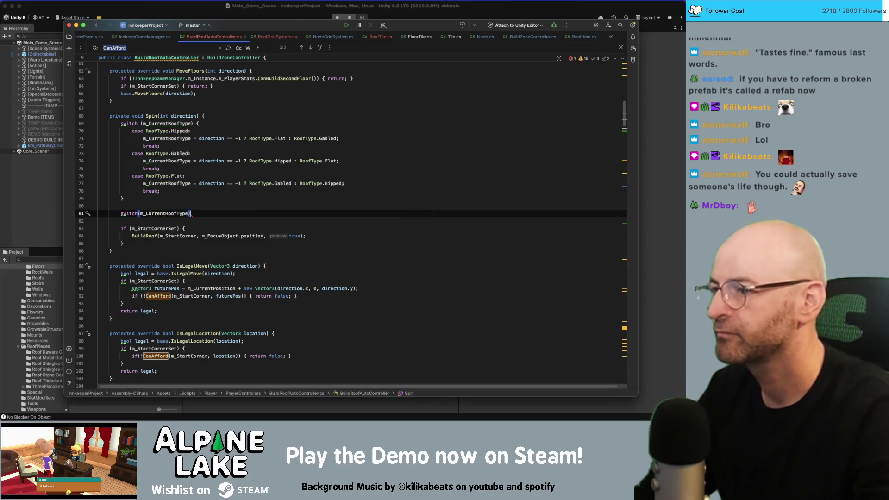
pyautogui.press('BackSpace')
pyautogui.write('spawnc')
pyautogui.press('Return')
pyautogui.write(';')
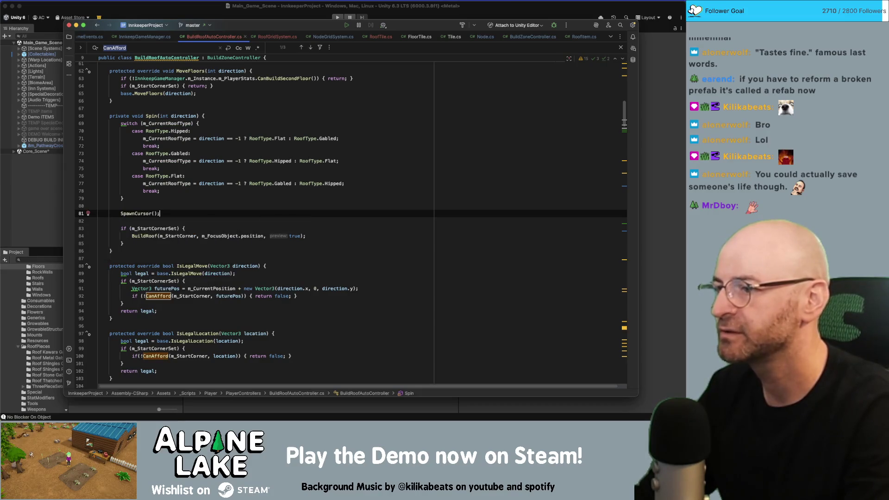
# In RoofTile's SpawnCursor, append .gameObject to GetChild(x) so each child's gameObject is destroyed
pyautogui.press('super+b')
pyautogui.press('Return')
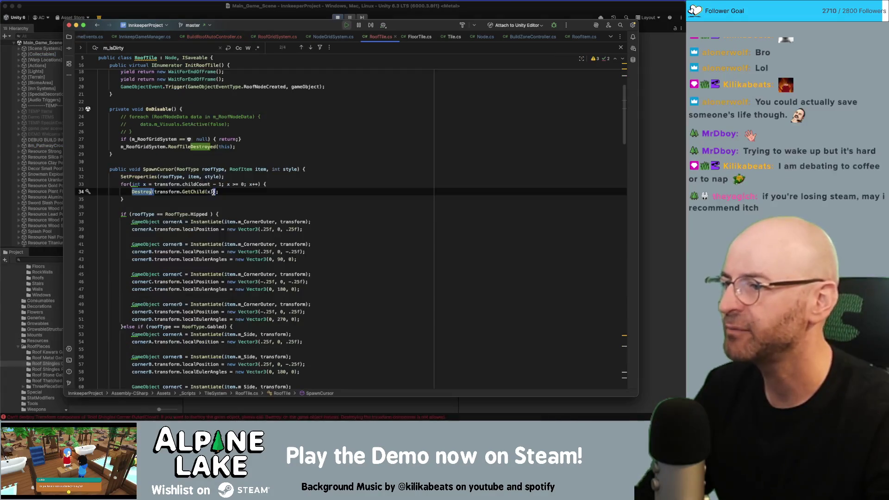
pyautogui.click(213, 192)
pyautogui.write('.g')
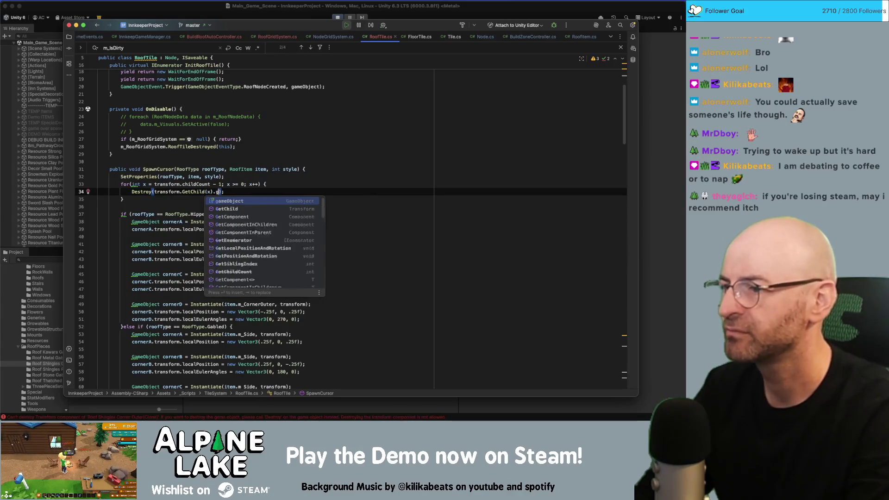
pyautogui.write('ameObject')
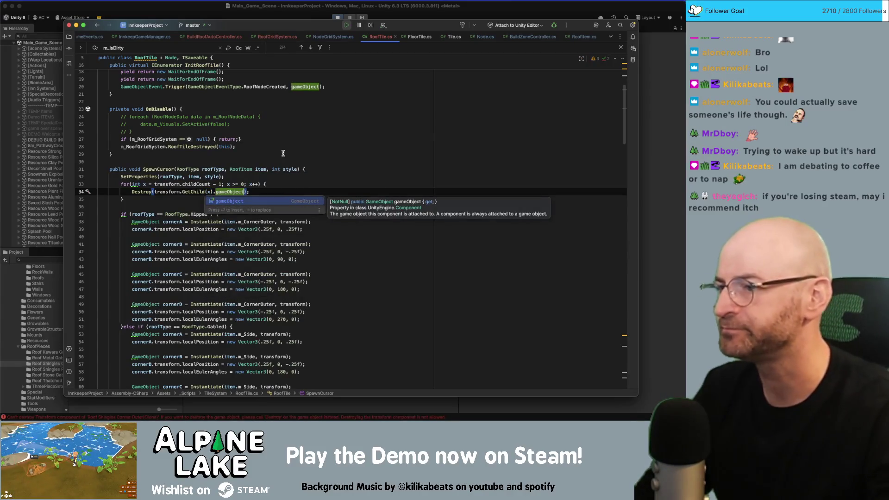
pyautogui.click(271, 139)
pyautogui.click(197, 19)
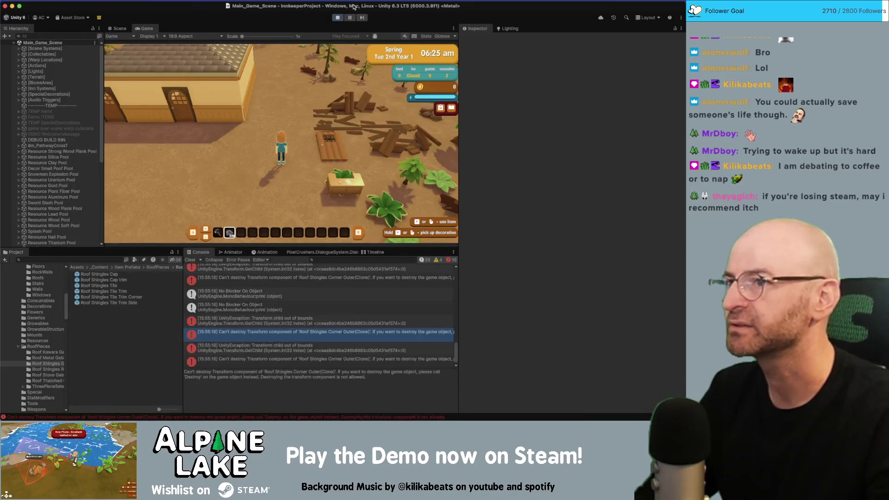
# Stop the running game with the toolbar Stop button
pyautogui.click(342, 17)
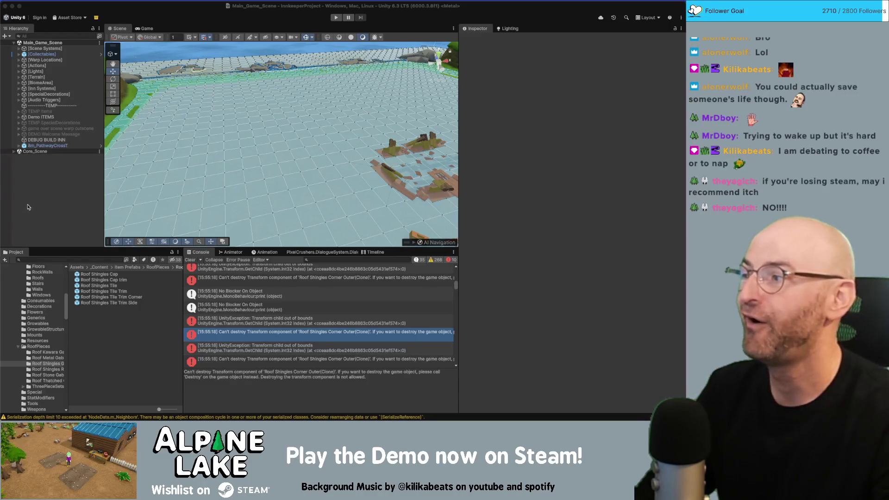
# Focus the Unity editor and press Play to run Main_Game_Scene again
pyautogui.click(21, 221)
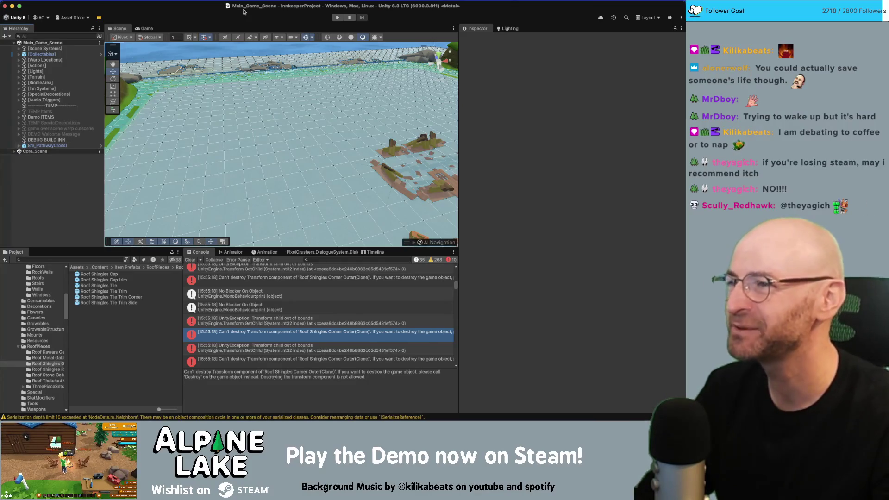
pyautogui.click(336, 18)
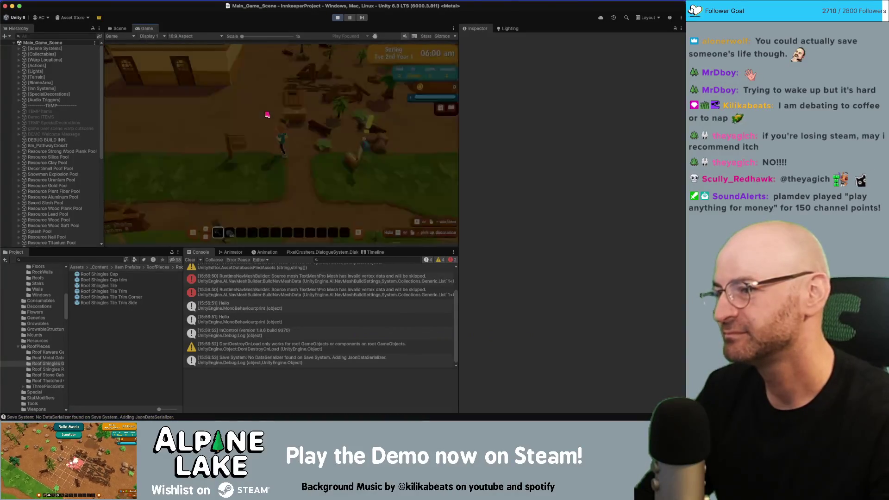
# Place a foundation tile in build mode, exit it, walk over, and switch to demolish mode with X
pyautogui.press('b')
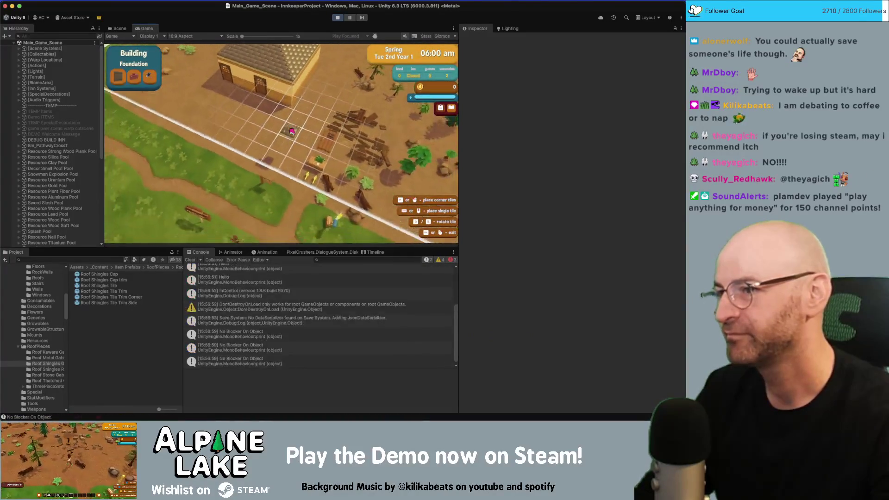
pyautogui.click(302, 131)
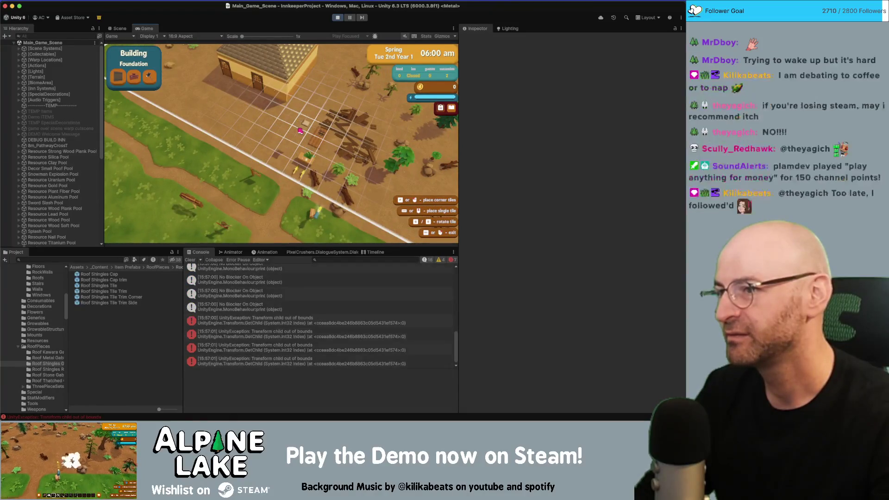
pyautogui.moveTo(302, 130)
pyautogui.mouseDown()
pyautogui.moveTo(267, 156)
pyautogui.moveTo(297, 123)
pyautogui.mouseUp()
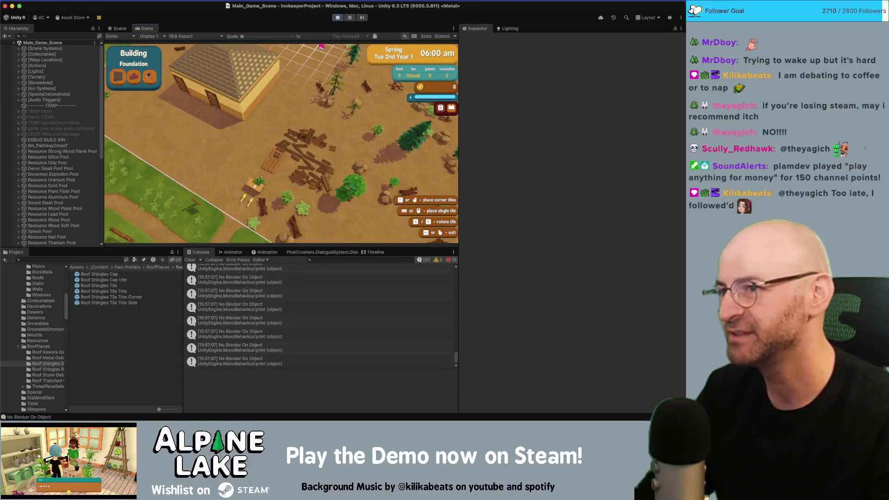
pyautogui.rightClick(315, 83)
pyautogui.press('w')
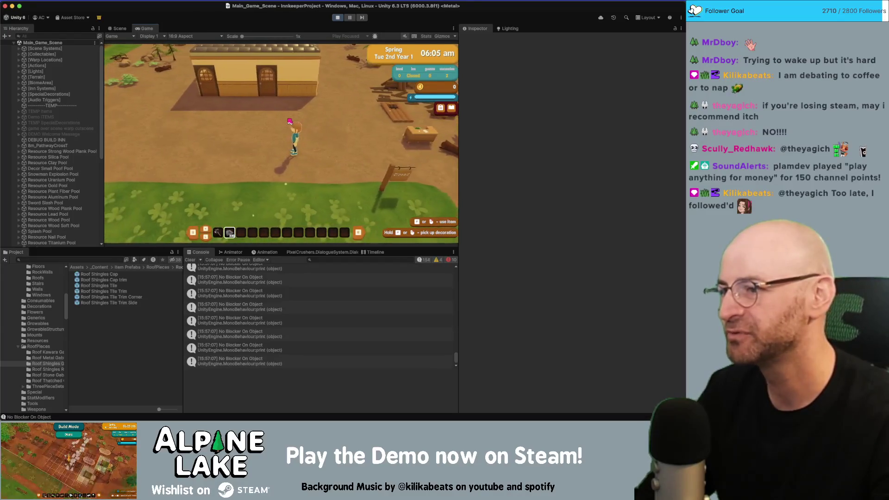
pyautogui.press('x')
pyautogui.click(301, 131)
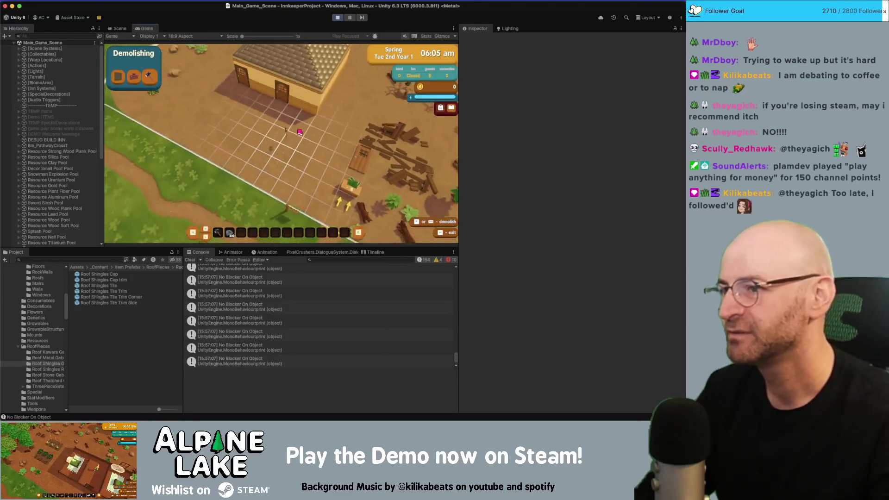
# Try demolishing a roof tile, then move the camera and character around the house
pyautogui.click(308, 130)
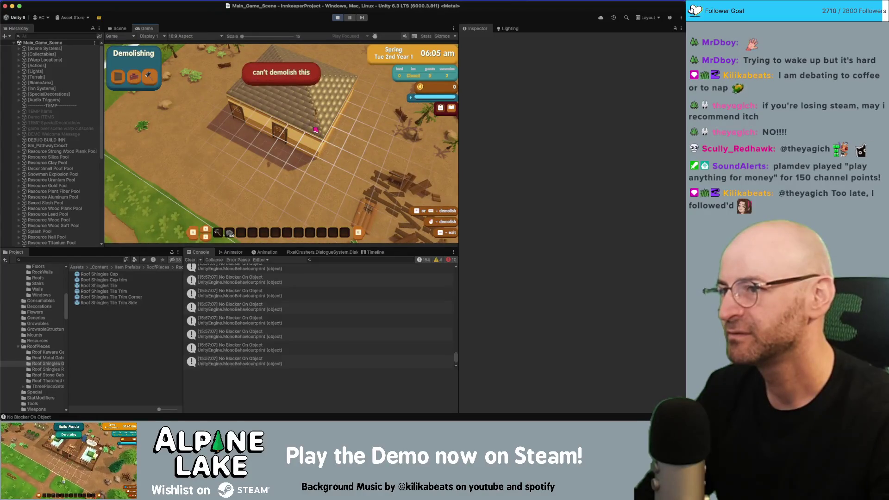
pyautogui.press('w')
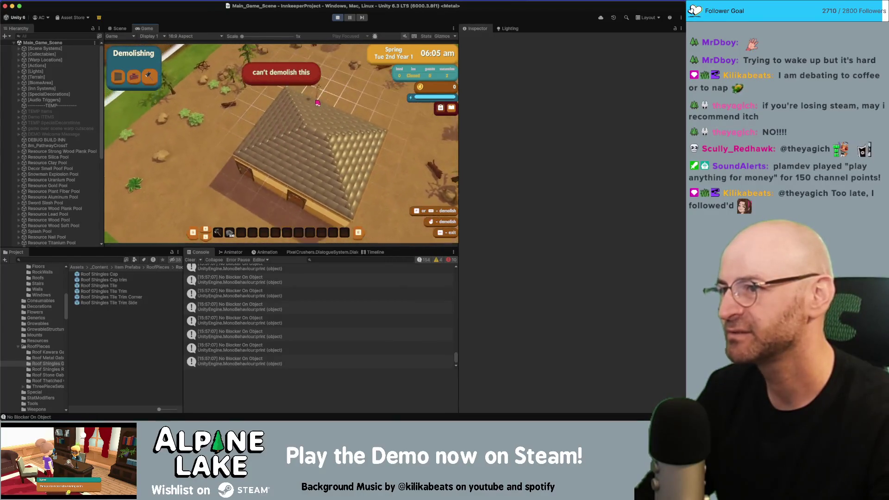
pyautogui.press('s')
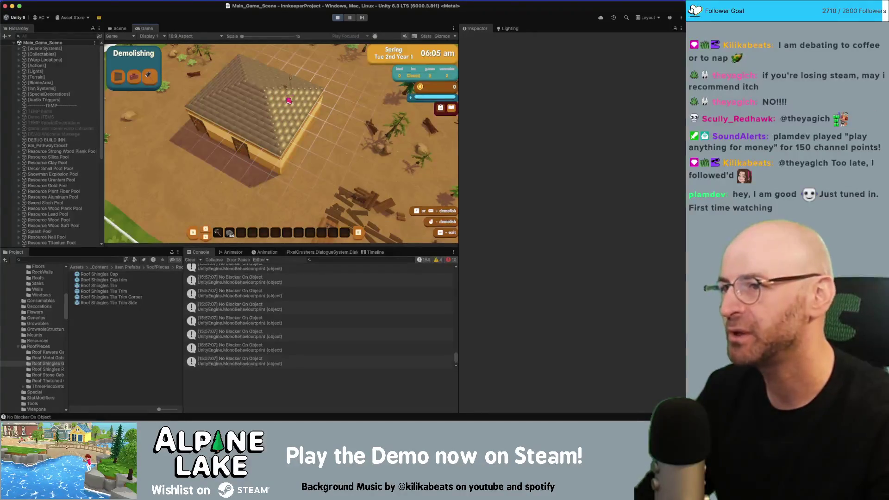
pyautogui.press('a')
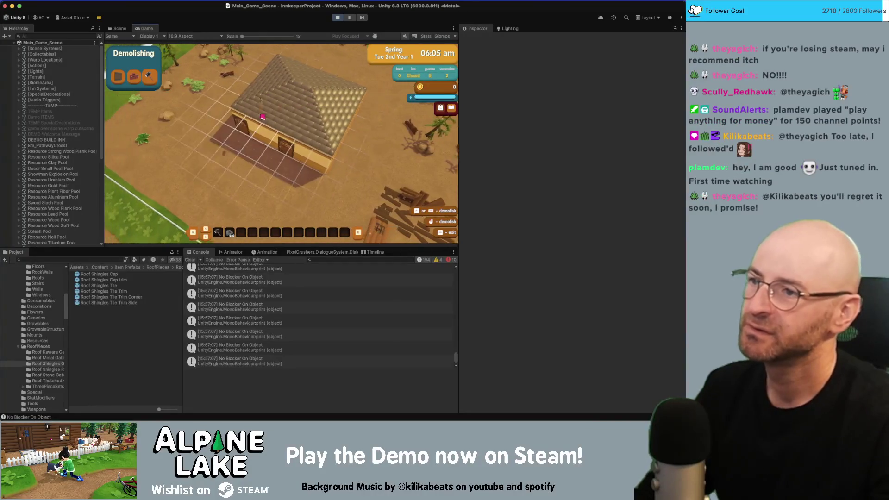
pyautogui.press('w')
pyautogui.press('d')
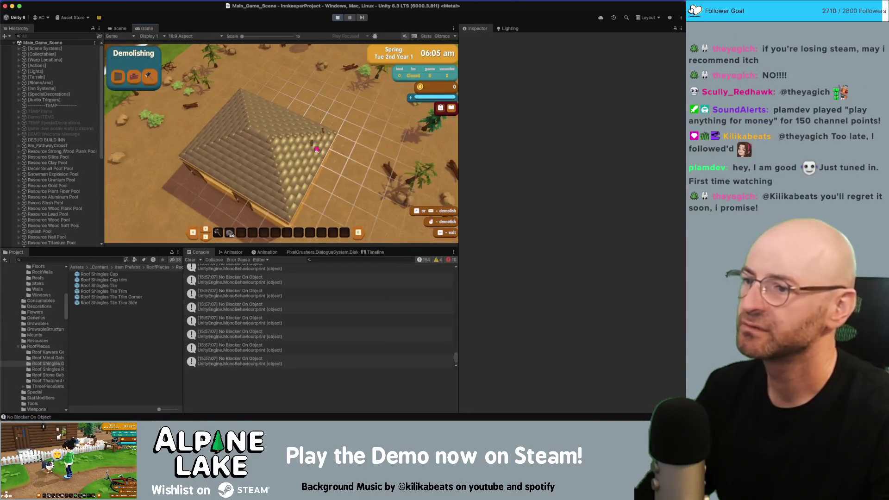
pyautogui.hotkey('s', 'd')
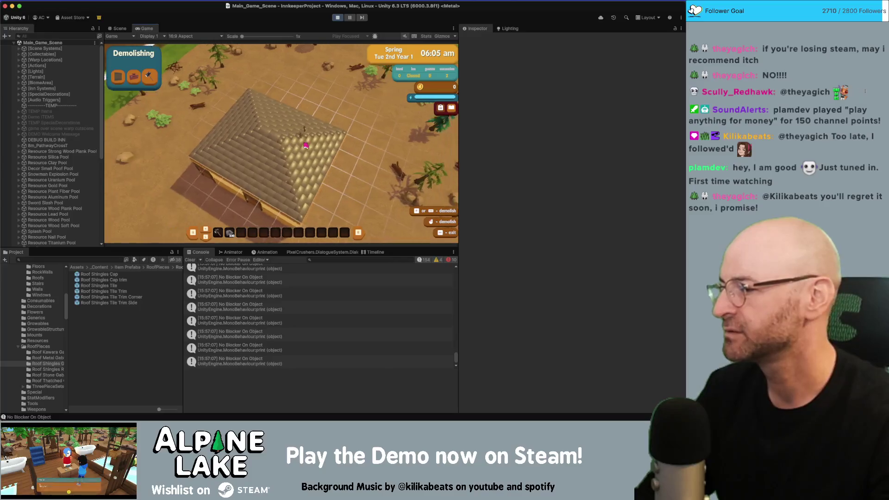
pyautogui.press('a')
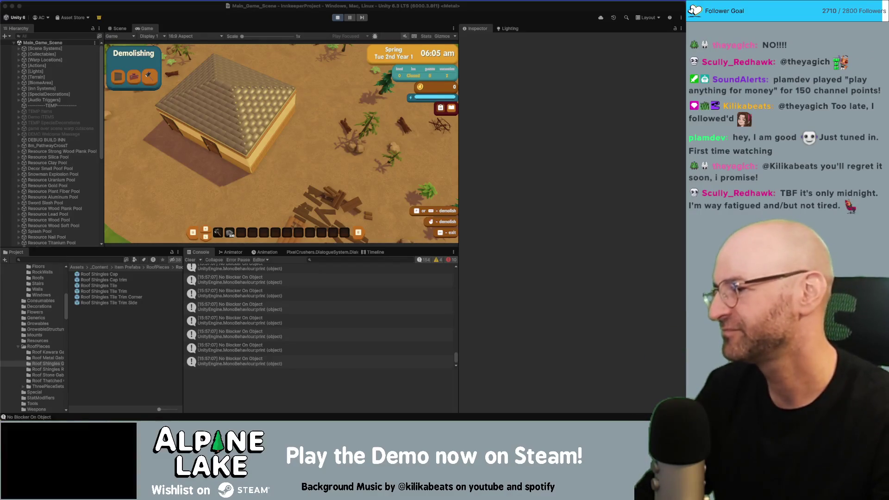
# Try demolishing another roof tile, clear the console, and exit demolishing mode with Escape
pyautogui.click(282, 140)
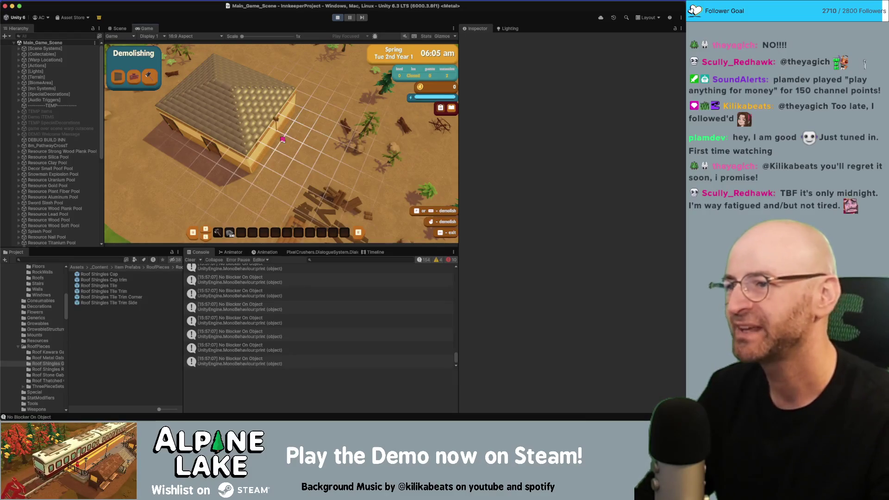
pyautogui.press('w')
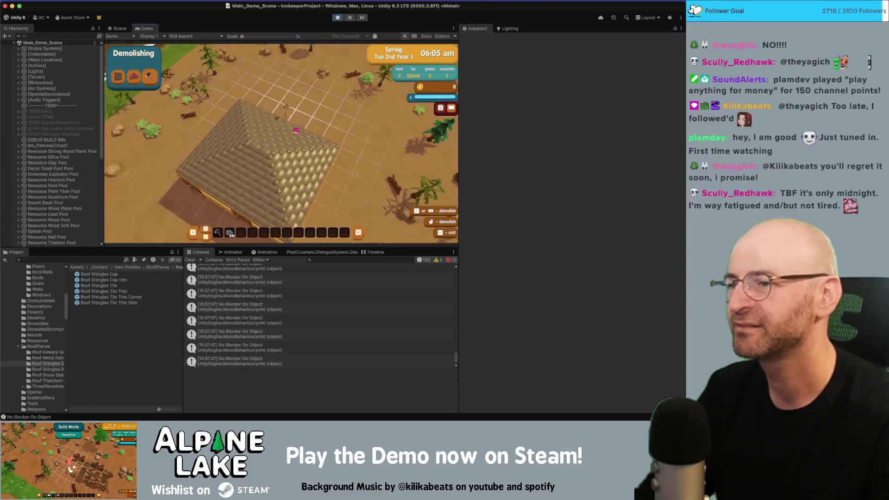
pyautogui.press('s')
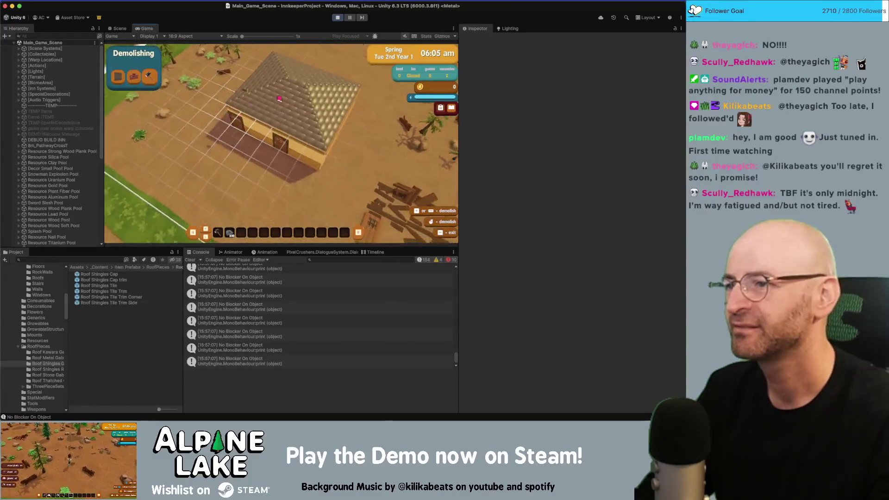
pyautogui.press('w')
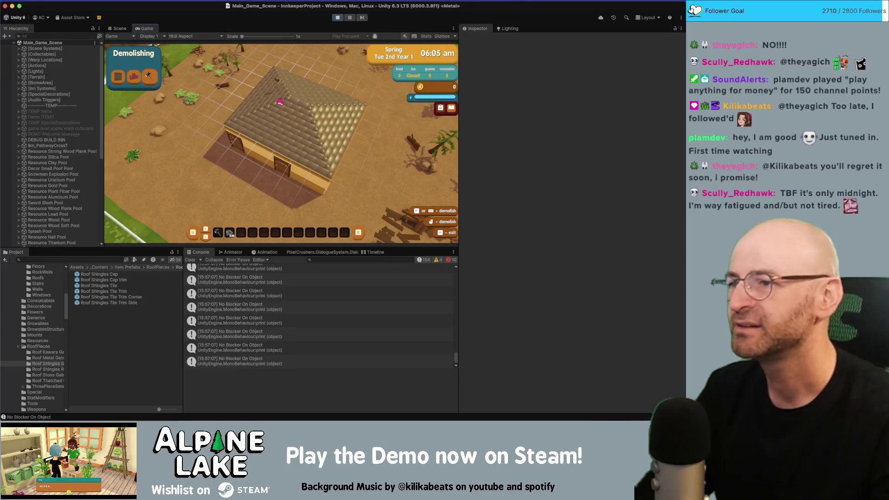
pyautogui.press('d')
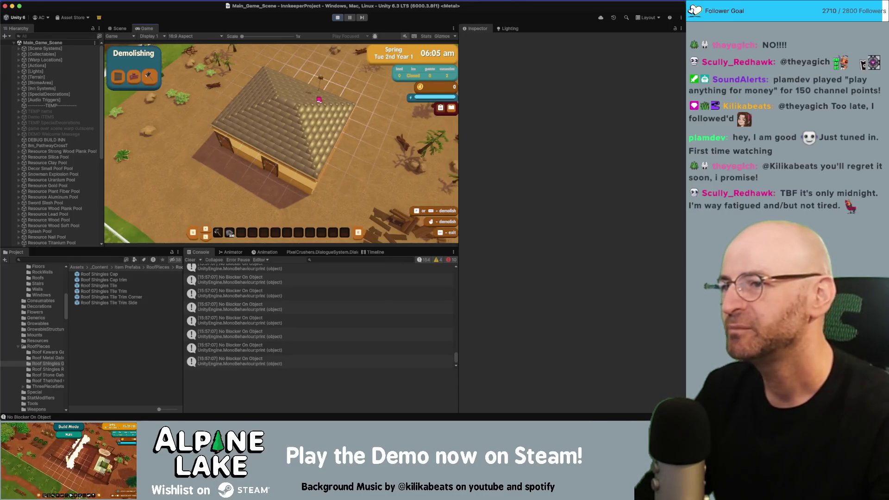
pyautogui.press('d')
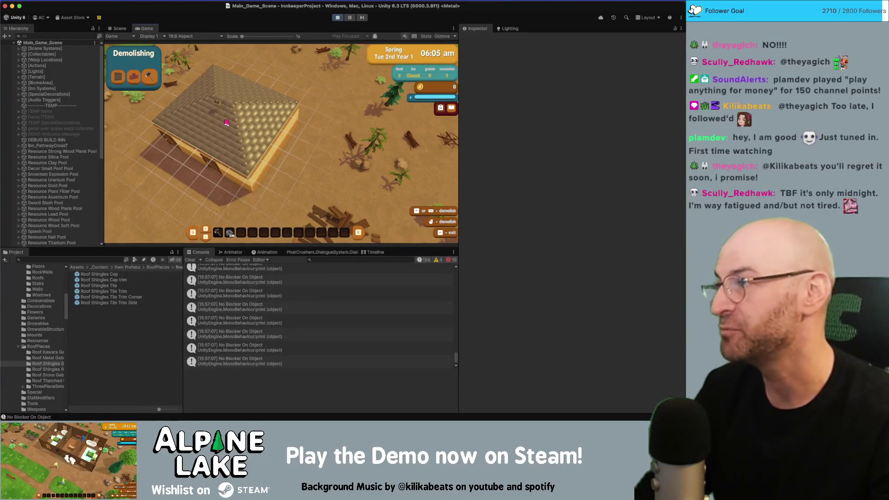
pyautogui.scroll(3, 241, 145)
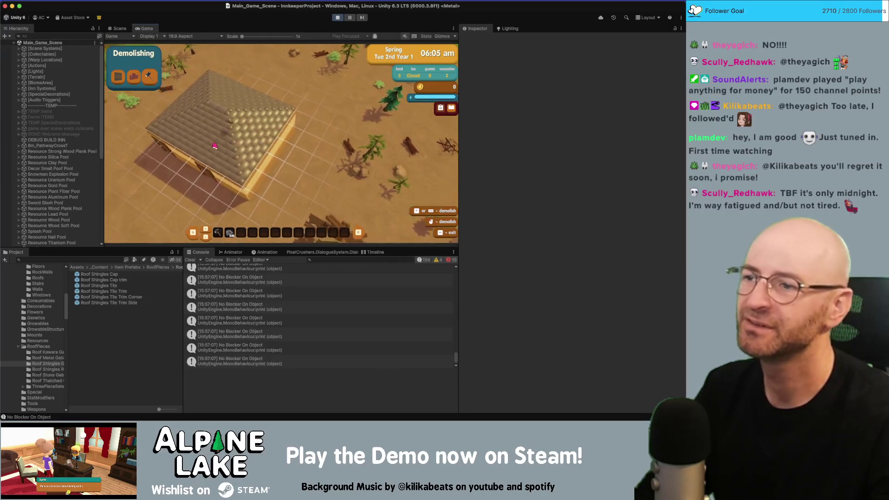
pyautogui.press('a')
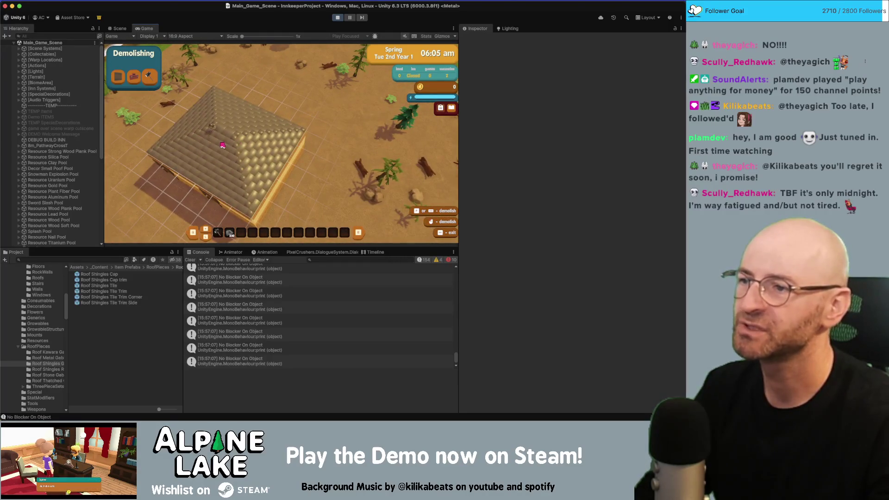
pyautogui.click(278, 122)
pyautogui.scroll(2, 277, 153)
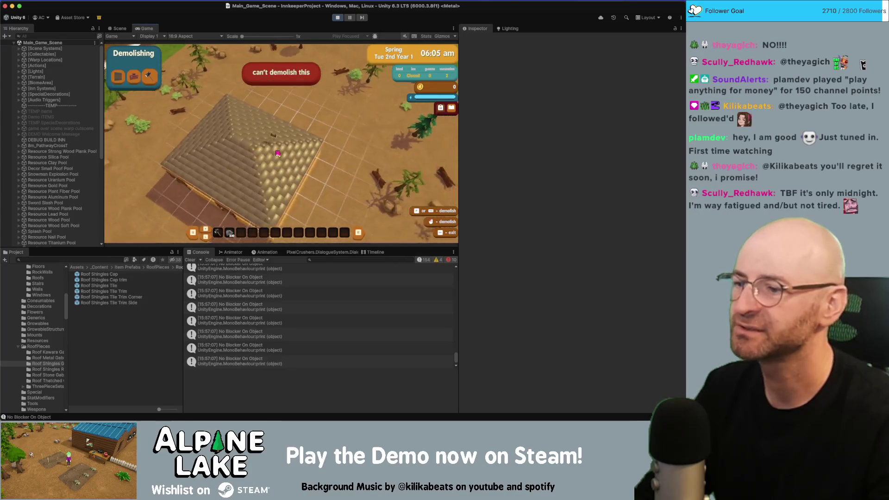
pyautogui.scroll(-3, 278, 153)
pyautogui.click(191, 260)
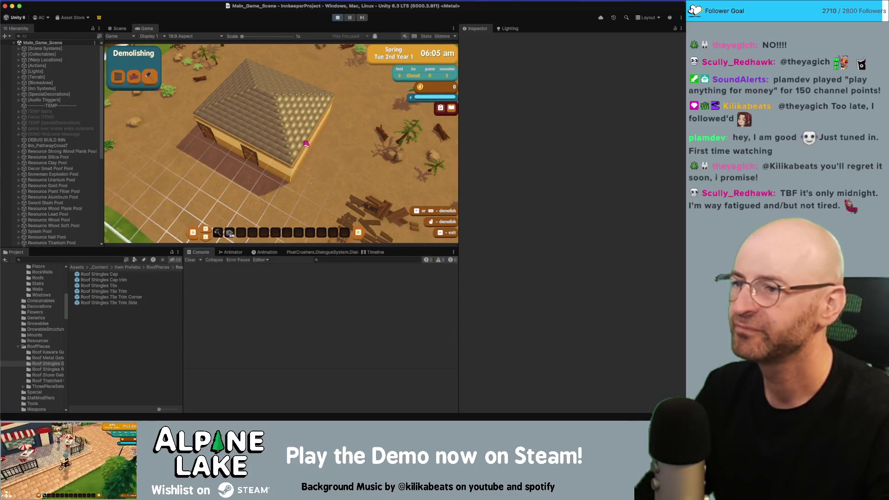
pyautogui.press('Escape')
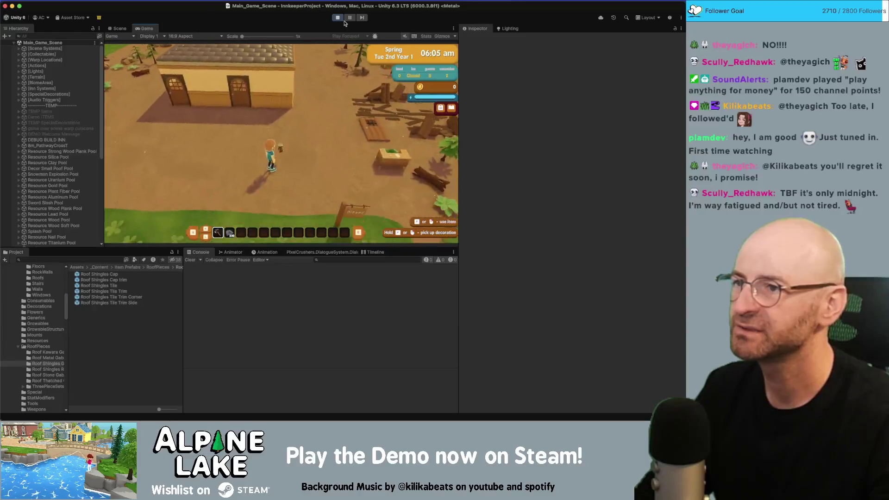
# Stop the game, search 'dale' in the Project panel and open the Demolishable script
pyautogui.click(338, 18)
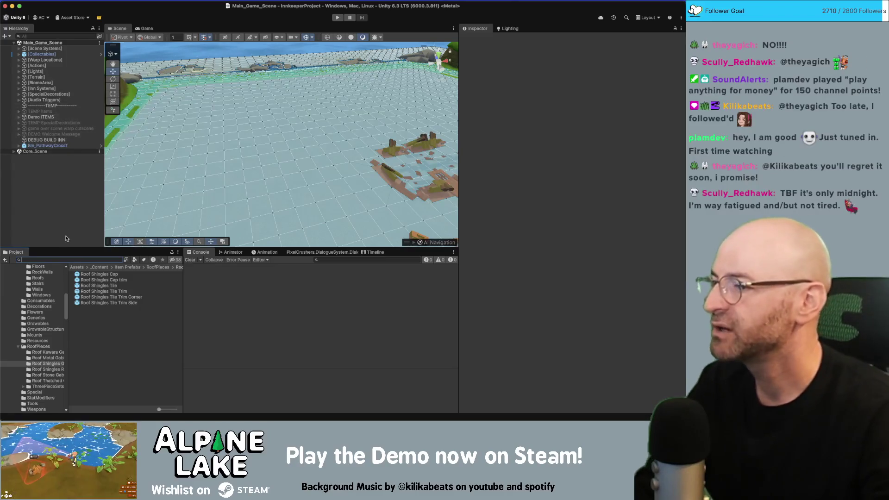
pyautogui.write('da')
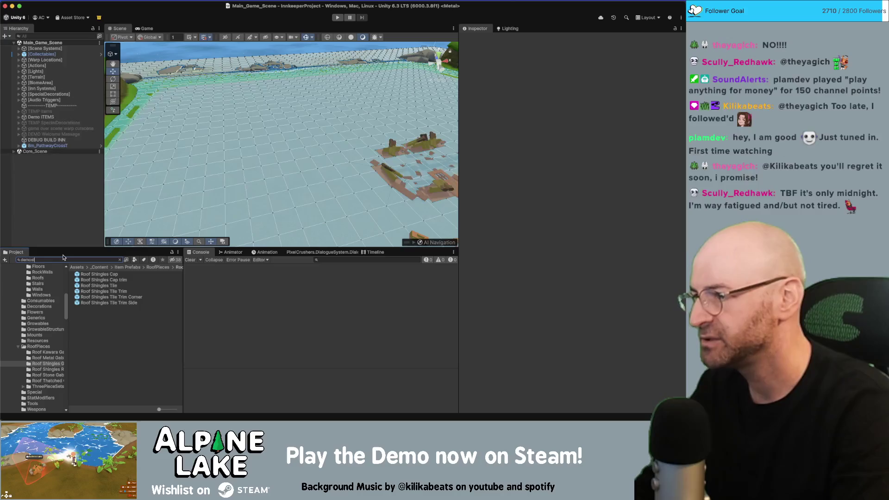
pyautogui.write('le')
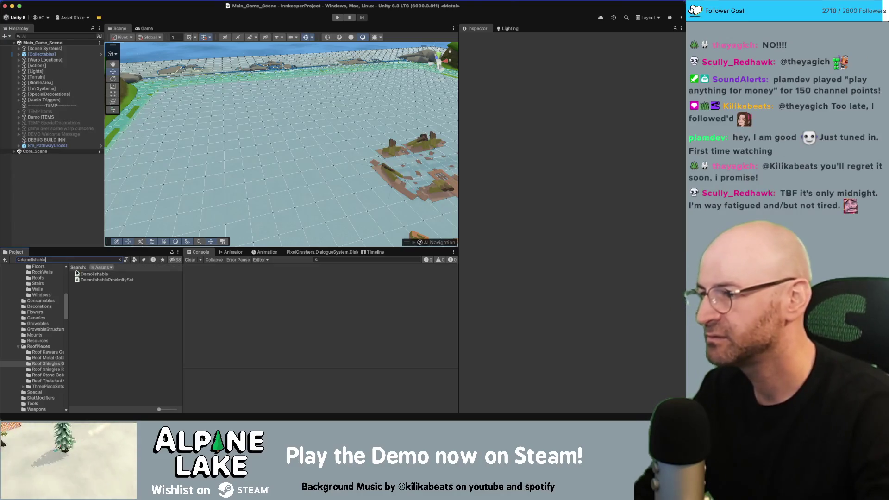
pyautogui.doubleClick(85, 273)
pyautogui.click(56, 260)
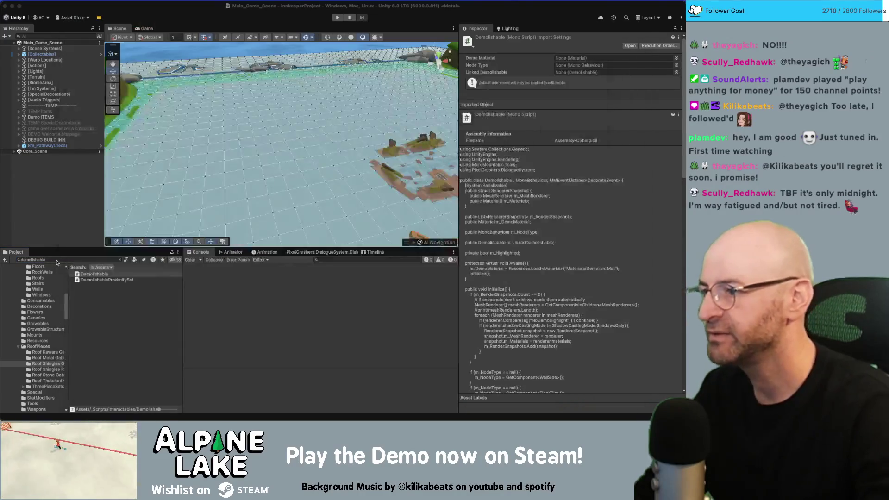
# Search 'democont', open DemoController.cs, and read through Update and the DemoSelected method
pyautogui.write('democont')
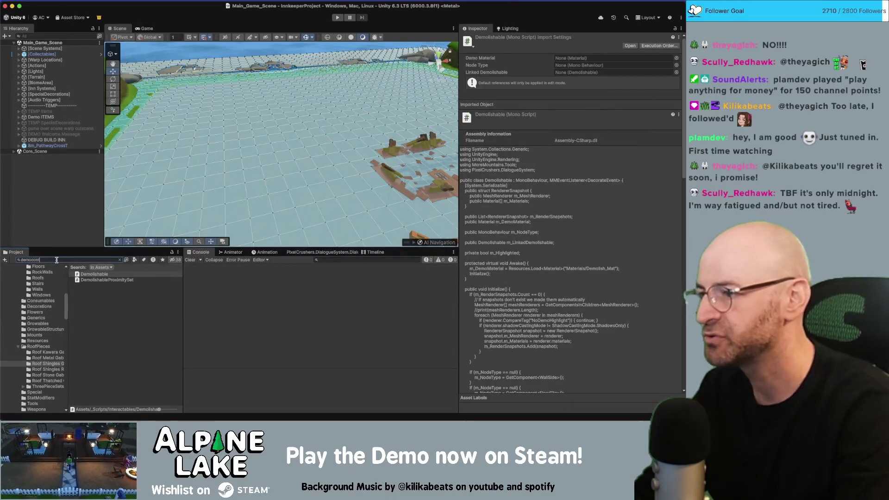
pyautogui.doubleClick(88, 274)
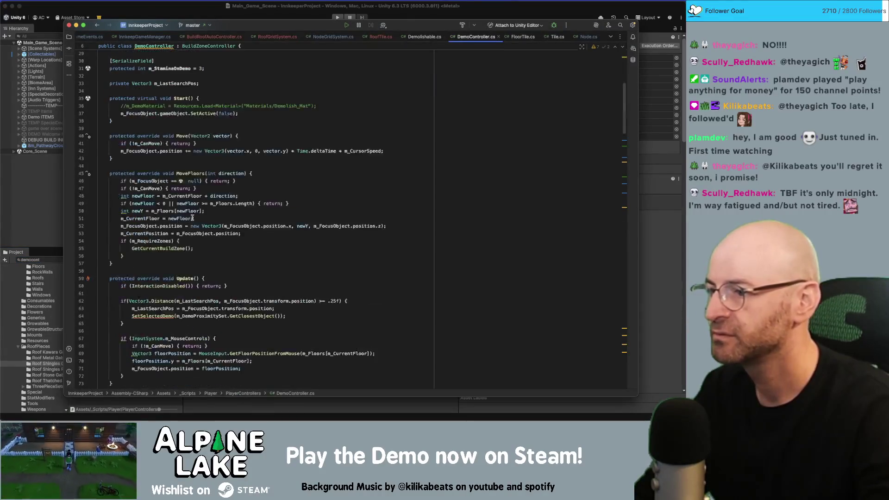
pyautogui.scroll(-5, 197, 216)
pyautogui.click(187, 161)
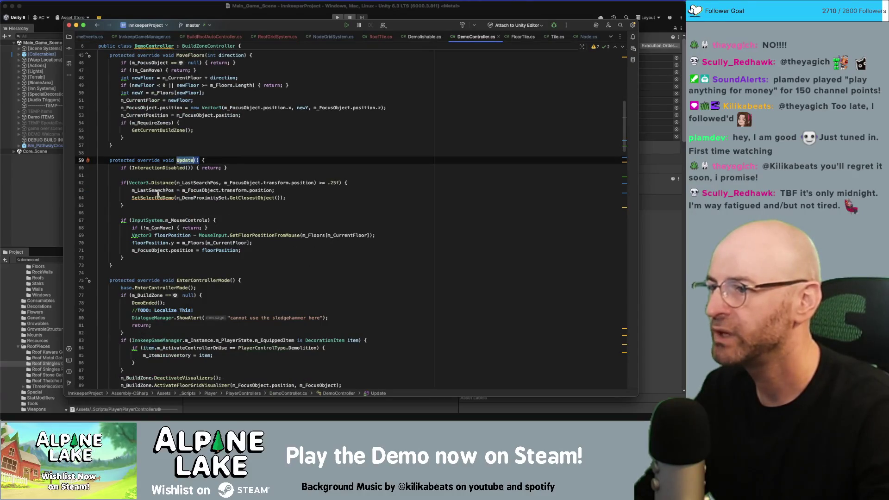
pyautogui.scroll(-2, 156, 199)
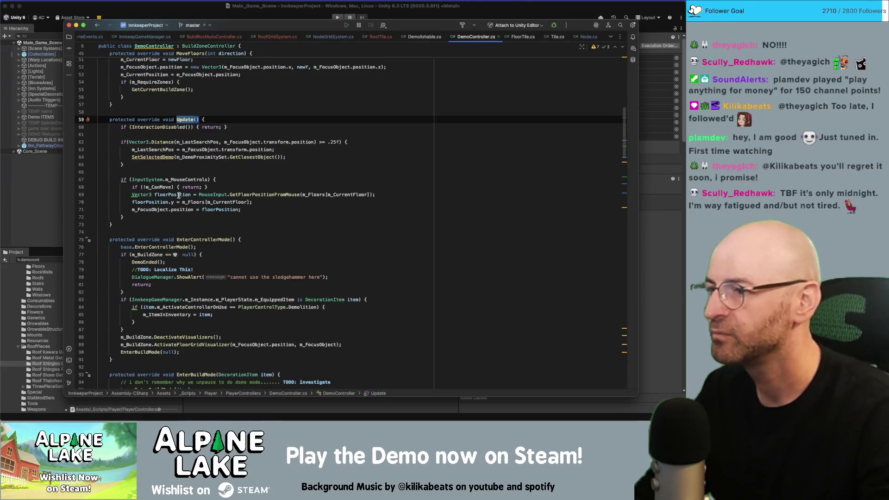
pyautogui.click(267, 195)
pyautogui.scroll(-4, 190, 218)
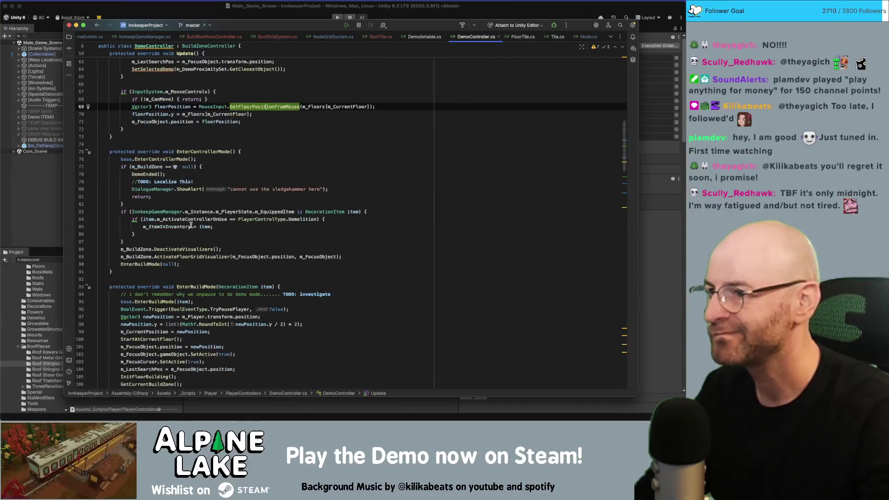
pyautogui.scroll(2, 215, 148)
pyautogui.scroll(-15, 250, 186)
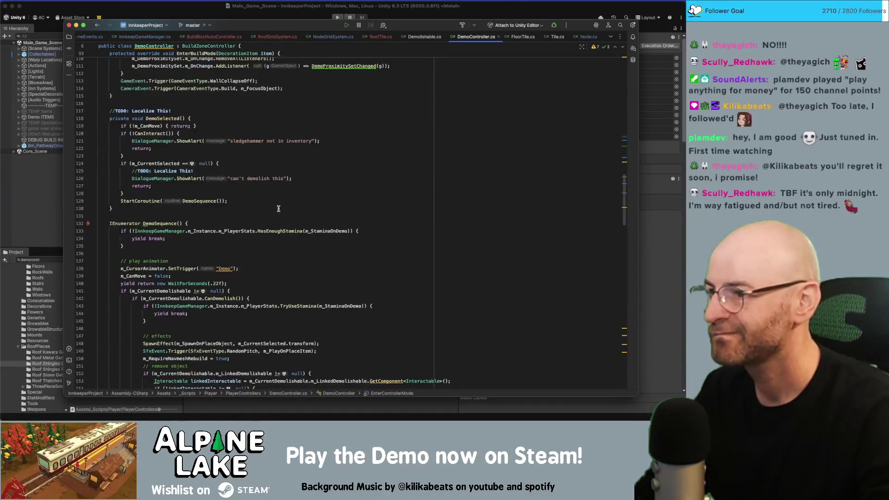
pyautogui.click(164, 119)
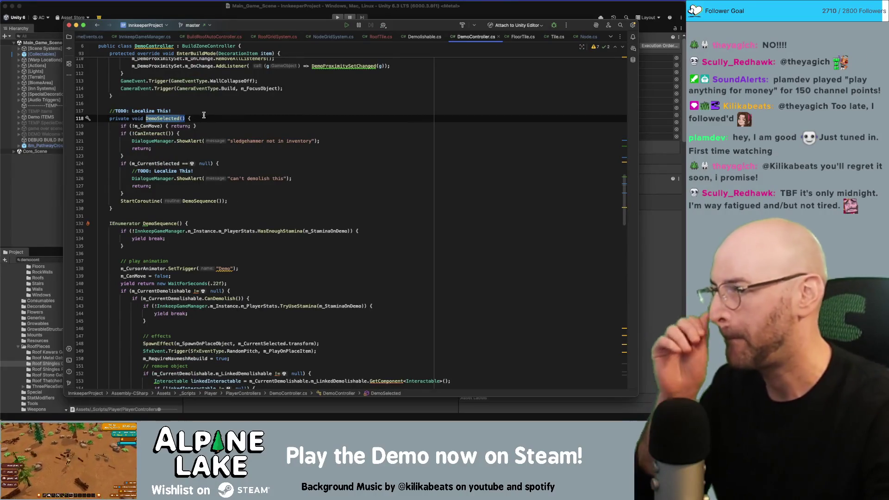
# Highlight usages of SetSelectedDemo, buildItem and HighlightObject, then return to SetSelectedDemo
pyautogui.scroll(-5, 223, 176)
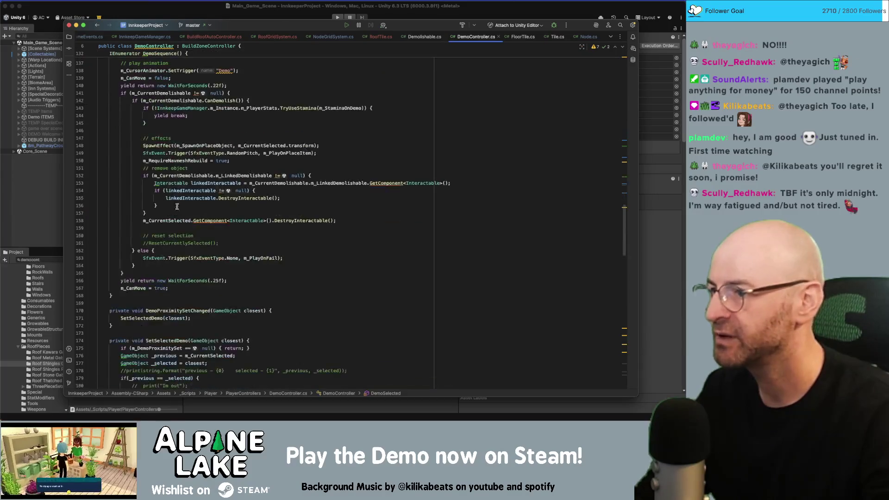
pyautogui.scroll(-5, 159, 280)
pyautogui.doubleClick(168, 187)
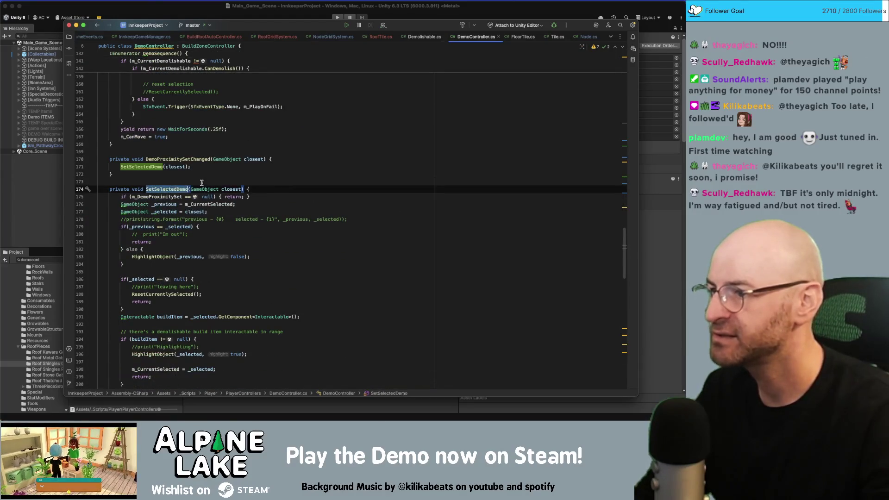
pyautogui.click(189, 159)
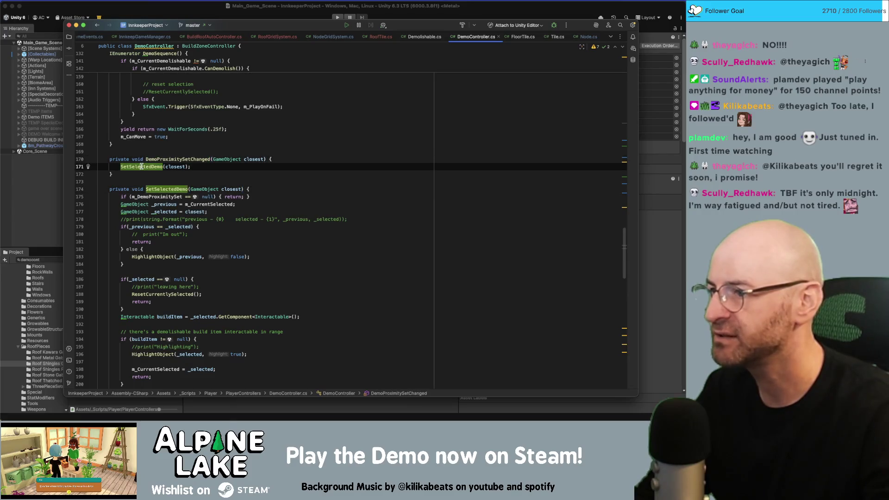
pyautogui.click(167, 184)
pyautogui.doubleClick(167, 188)
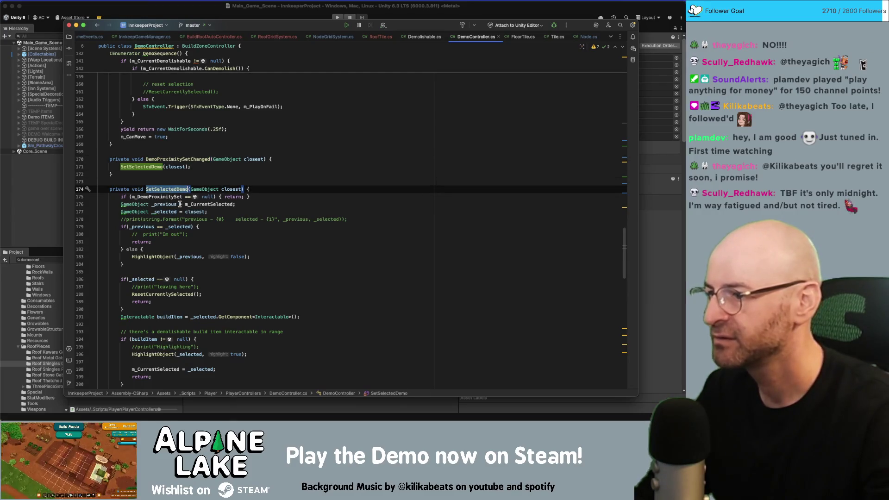
pyautogui.scroll(-2, 179, 204)
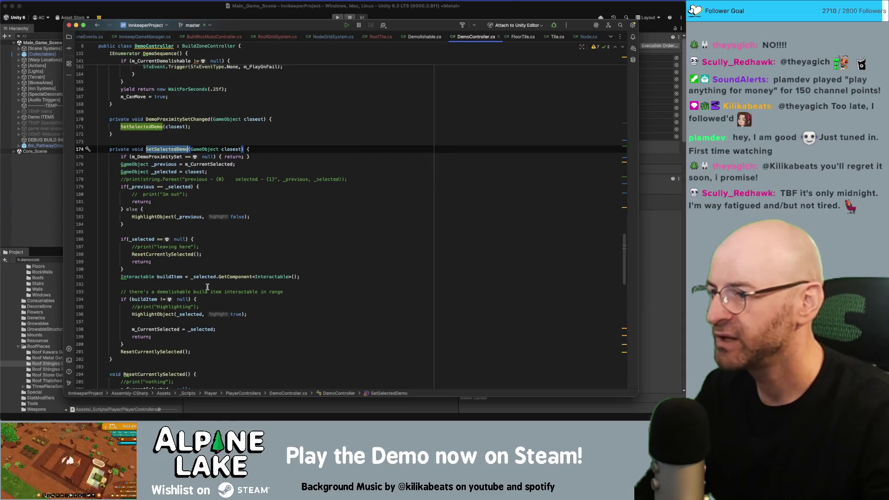
pyautogui.doubleClick(173, 276)
pyautogui.scroll(-2, 216, 273)
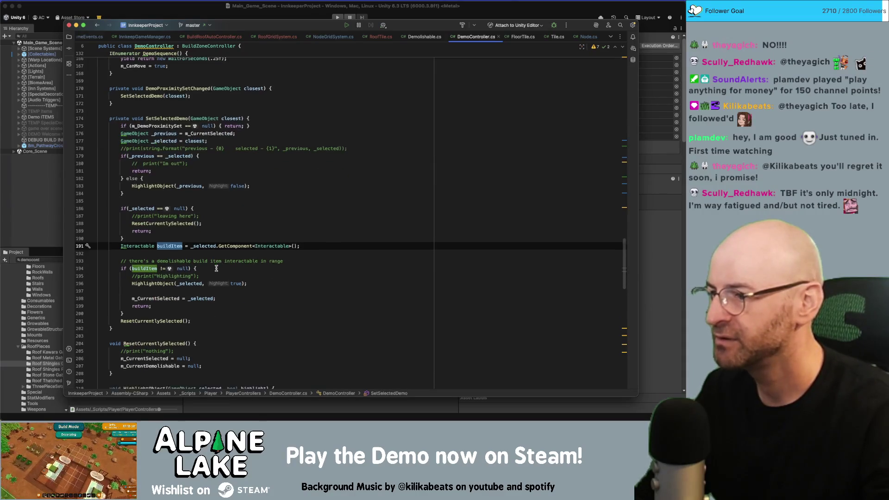
pyautogui.doubleClick(166, 279)
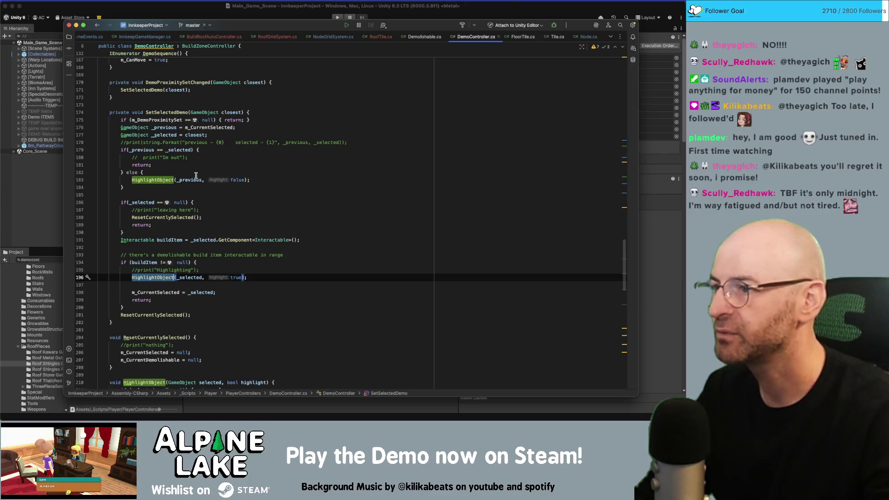
pyautogui.click(170, 113)
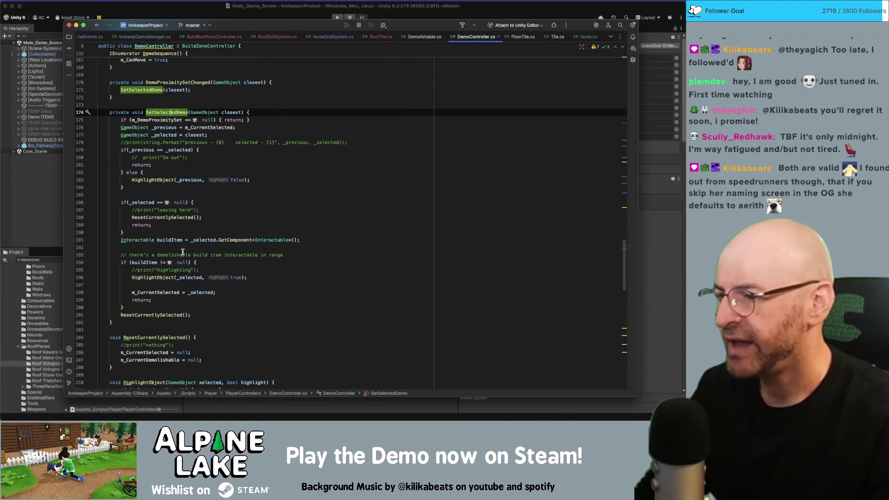
pyautogui.scroll(-6, 183, 251)
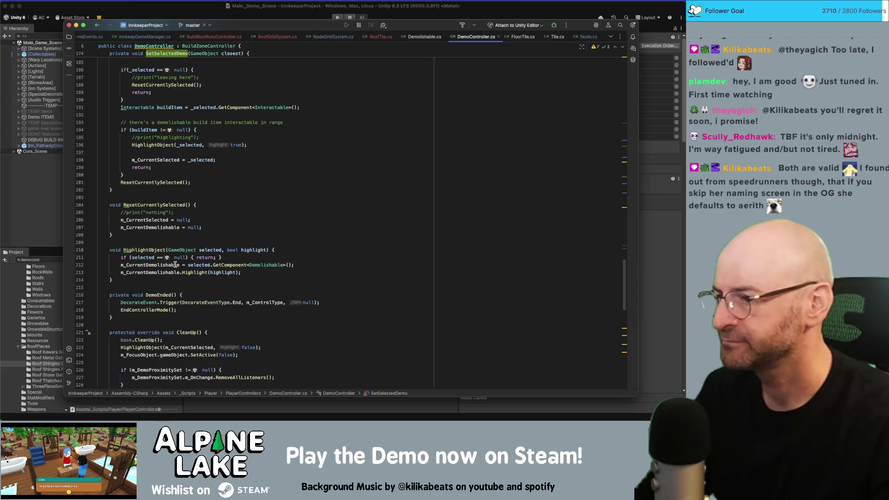
pyautogui.click(106, 53)
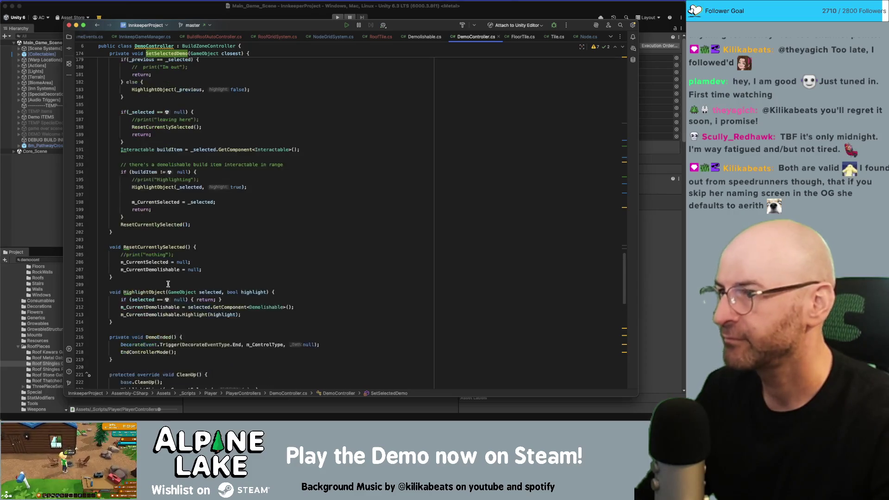
# Bring Unity back to the front and start Play mode with Cmd+P
pyautogui.click(278, 15)
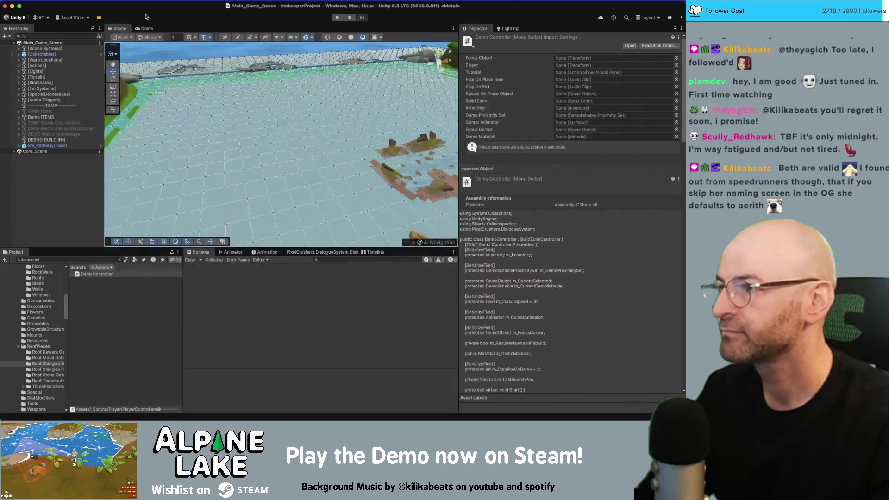
pyautogui.press('super+p')
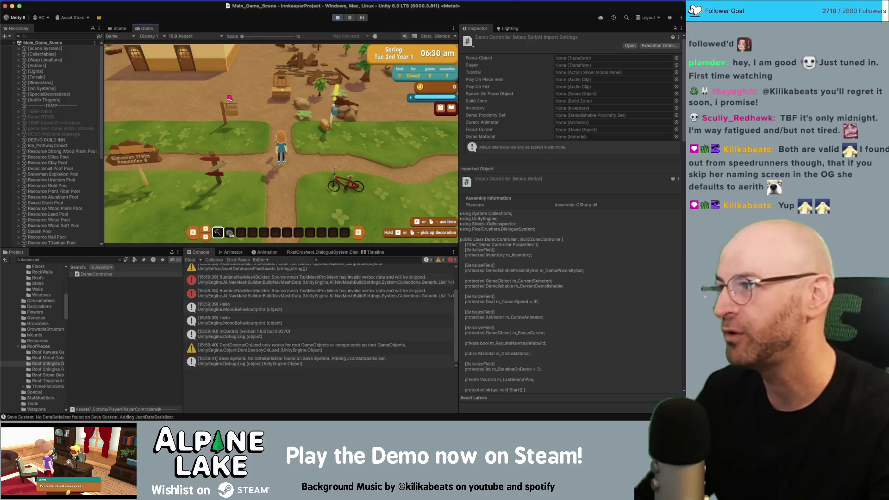
# Orbit and zoom the Scene view in close over the house's shingle-tiled roof
pyautogui.press('super+1')
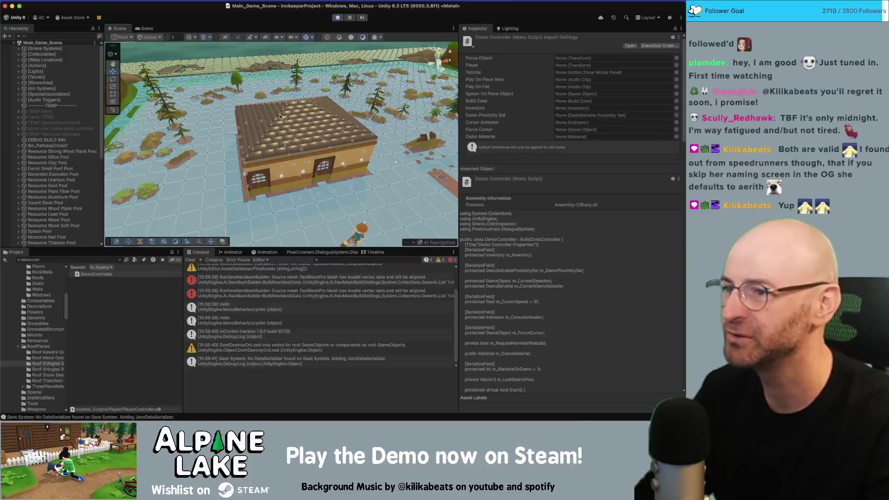
pyautogui.moveTo(279, 117); pyautogui.dragTo(406, 130)
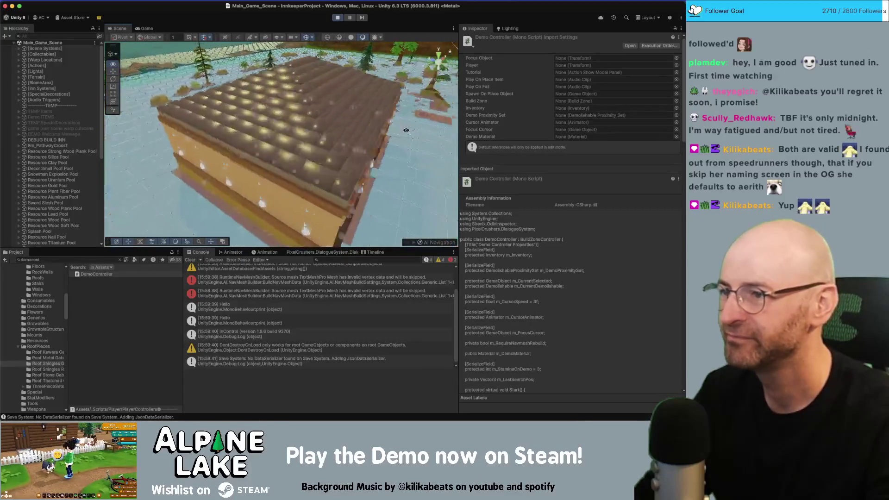
pyautogui.scroll(5, 406, 130)
pyautogui.scroll(-1, 86, 147)
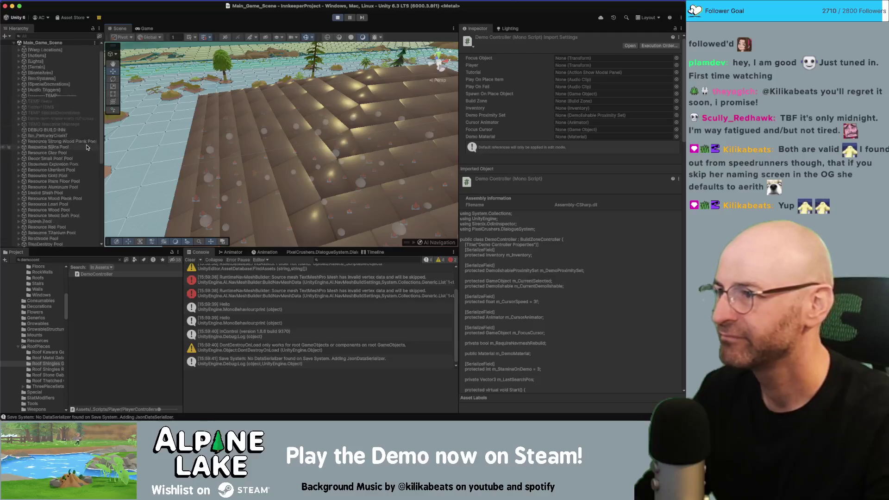
pyautogui.scroll(-5, 87, 147)
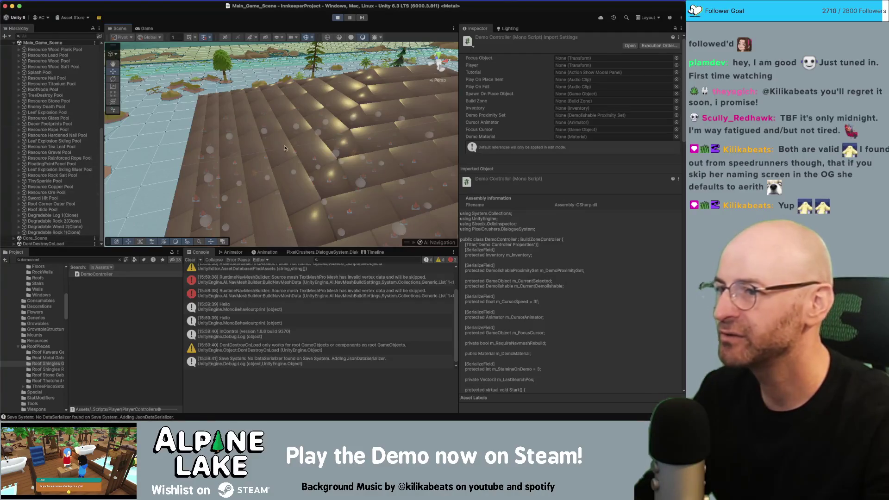
pyautogui.scroll(5, 285, 148)
pyautogui.moveTo(285, 147)
pyautogui.mouseDown()
pyautogui.moveTo(326, 124)
pyautogui.moveTo(290, 146)
pyautogui.moveTo(194, 151)
pyautogui.mouseUp()
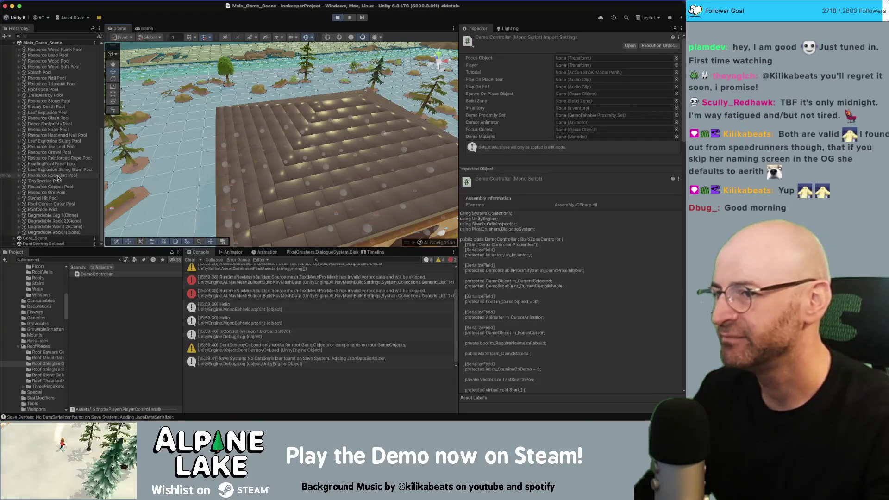
pyautogui.scroll(10, 58, 178)
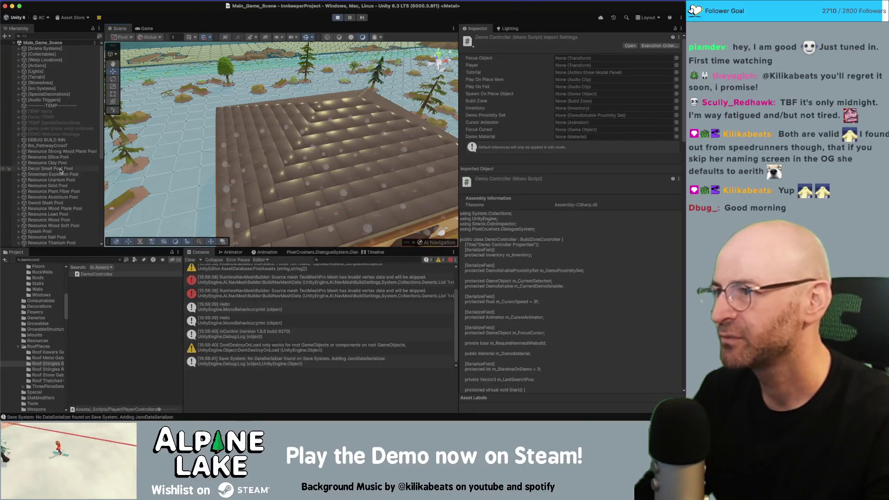
# Filter the Hierarchy by 'roofnode' and select all 51 Build RoofNode objects
pyautogui.click(76, 35)
pyautogui.write('roofnode')
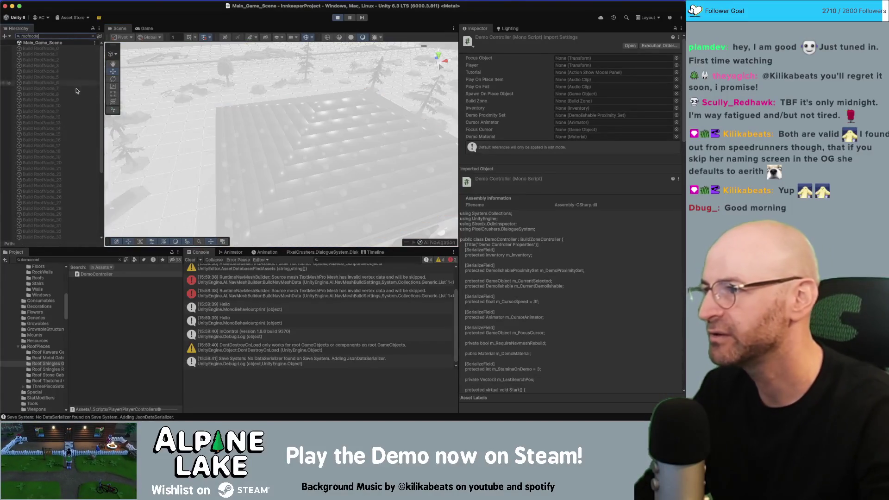
pyautogui.scroll(-5, 55, 134)
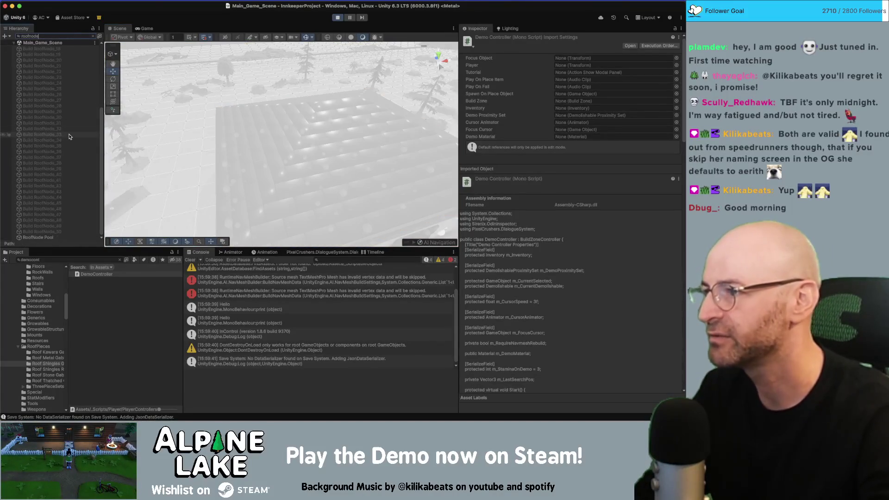
pyautogui.click(62, 232)
pyautogui.scroll(5, 61, 100)
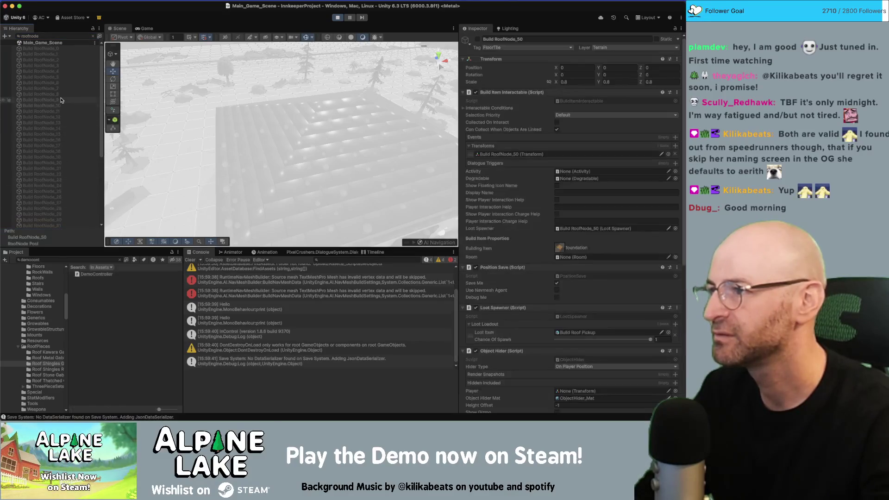
pyautogui.keyDown('shift'); pyautogui.click(58, 49); pyautogui.keyUp('shift')
# Toggle the selected RoofNode objects inactive, clear the filter and frame them in the scene
pyautogui.click(478, 40)
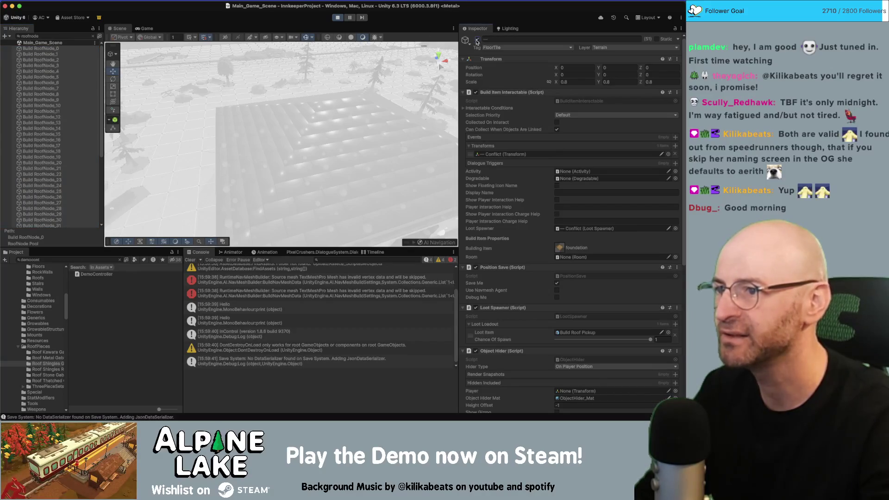
pyautogui.click(94, 36)
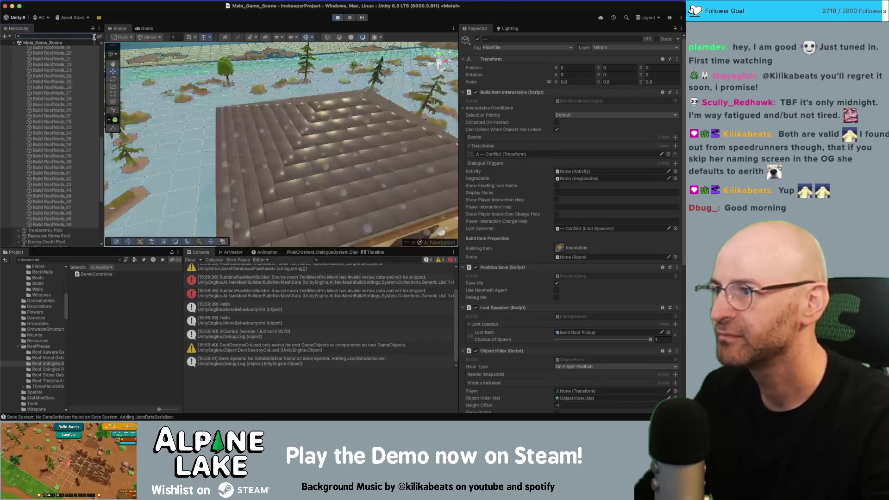
pyautogui.press('f')
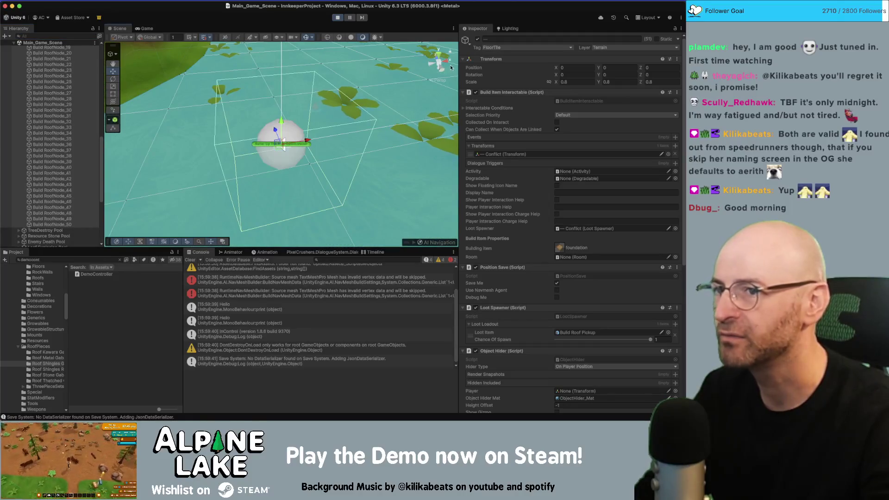
pyautogui.click(477, 41)
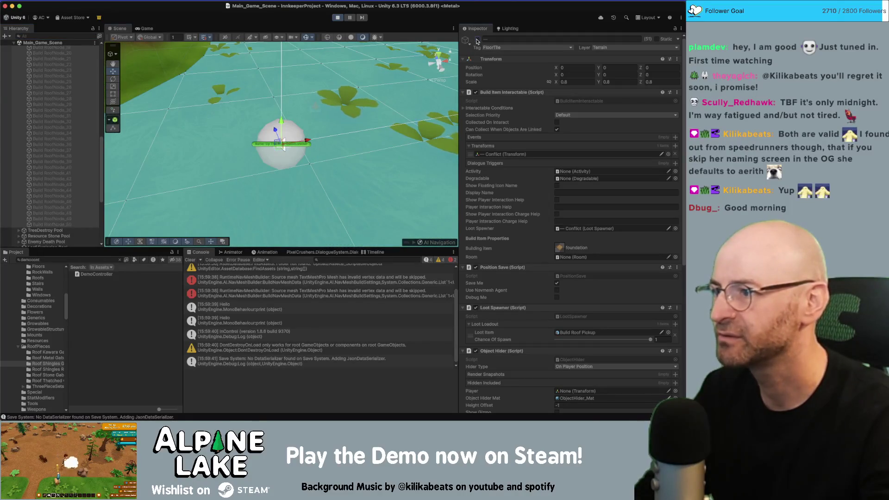
pyautogui.scroll(-5, 507, 248)
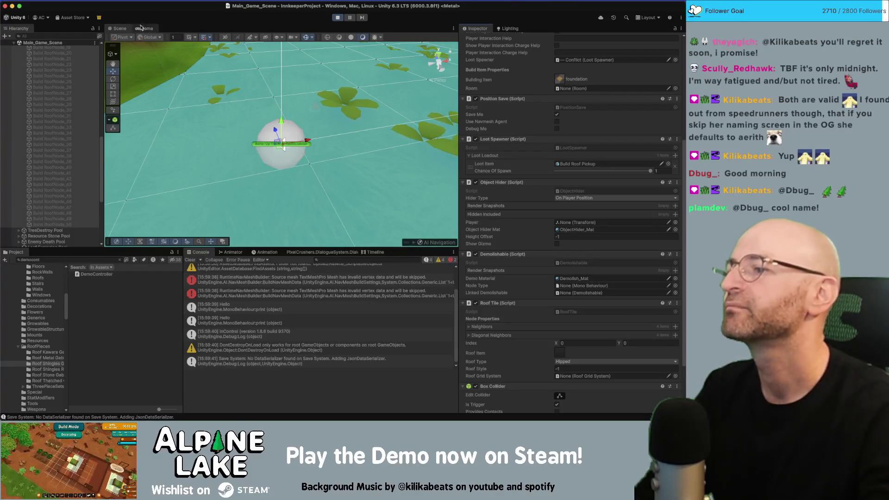
# Select all Build RoofNode(Clone) objects to confirm Roof Grid System 2, then return to the Game view
pyautogui.click(291, 131)
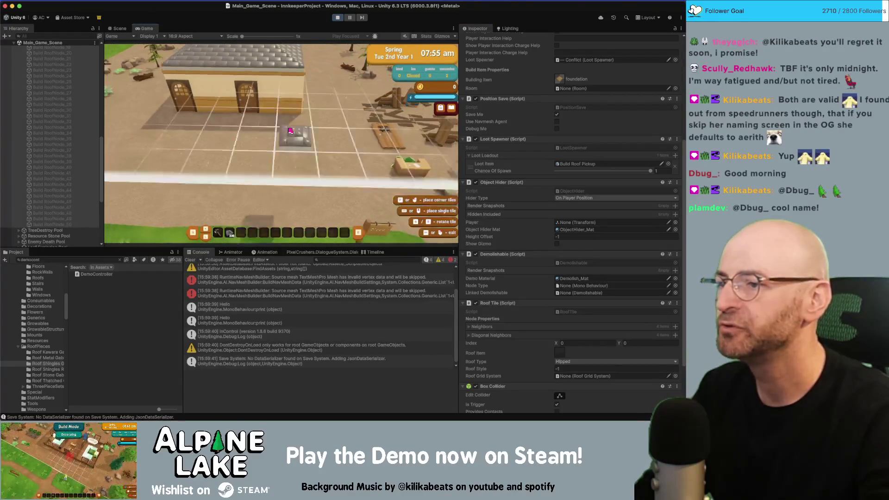
pyautogui.click(119, 28)
pyautogui.moveTo(369, 47)
pyautogui.mouseDown()
pyautogui.moveTo(324, 115)
pyautogui.moveTo(287, 139)
pyautogui.mouseUp()
pyautogui.scroll(-5, 40, 164)
pyautogui.scroll(3, 46, 157)
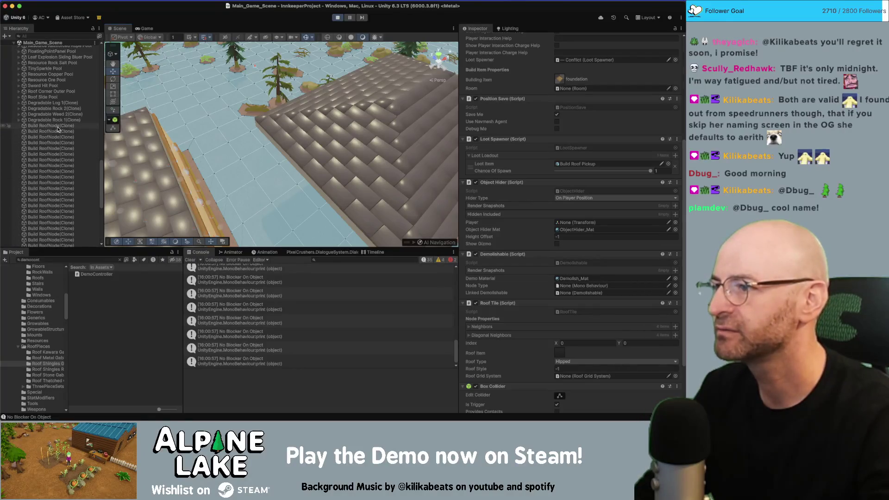
pyautogui.click(51, 126)
pyautogui.scroll(-3, 56, 139)
pyautogui.keyDown('shift'); pyautogui.click(59, 222); pyautogui.keyUp('shift')
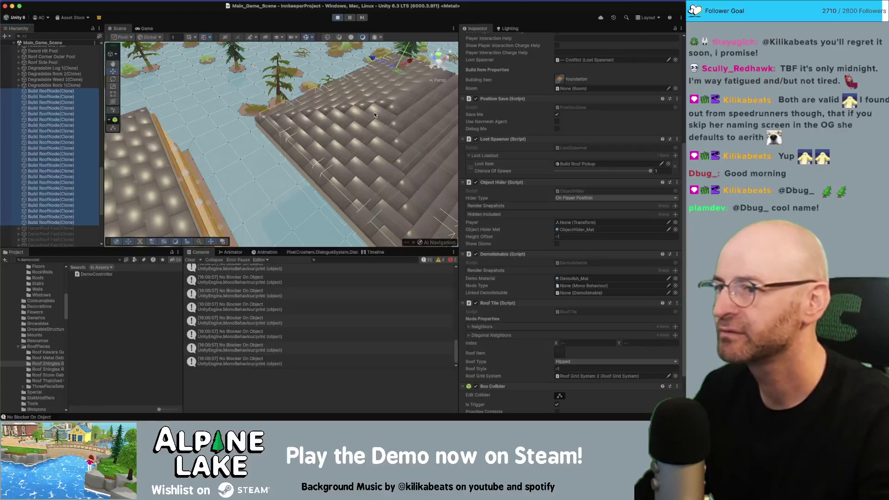
pyautogui.click(147, 29)
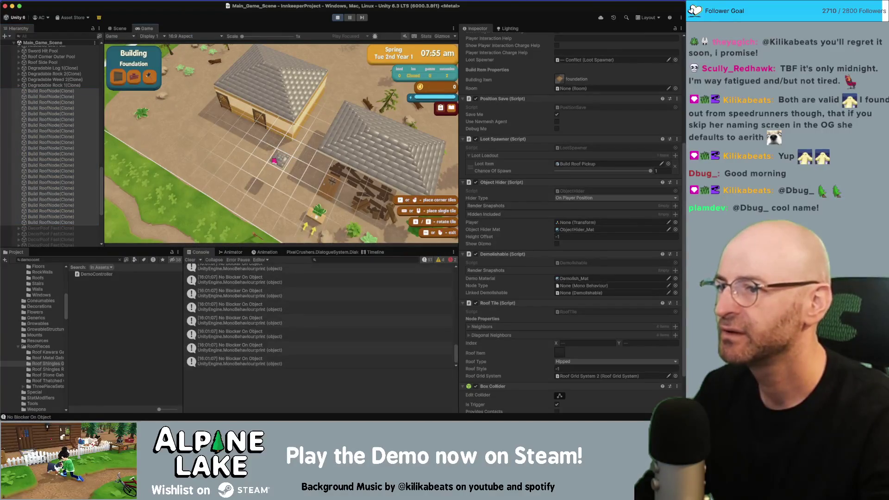
# Enter demolish mode, dismiss the tutorial, and demolish most of the house's roof tiles
pyautogui.press('w')
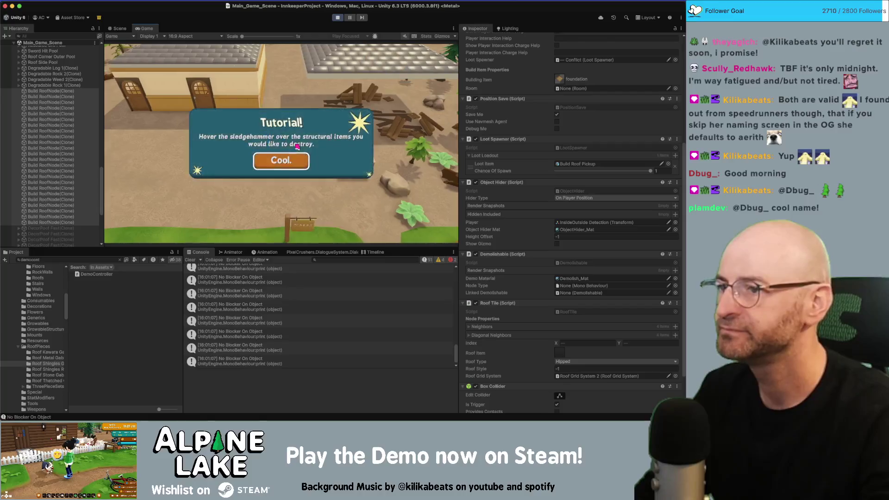
pyautogui.click(278, 159)
pyautogui.scroll(-5, 304, 155)
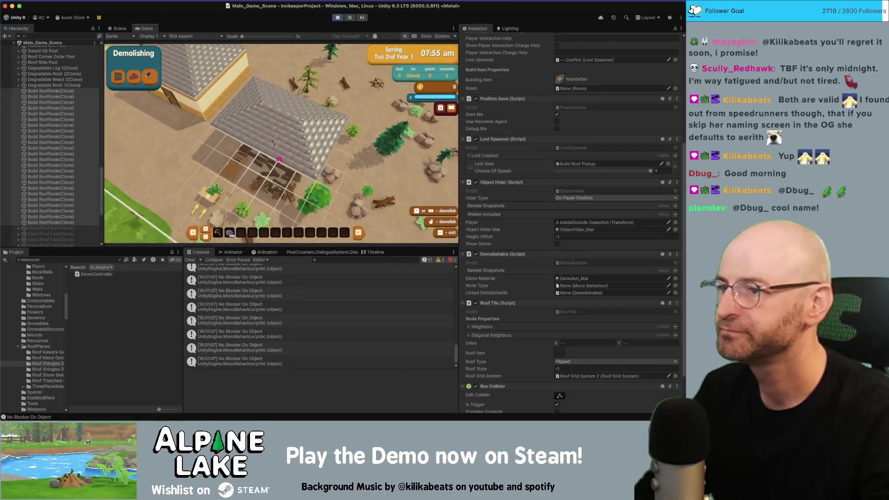
pyautogui.click(281, 158)
pyautogui.click(268, 147)
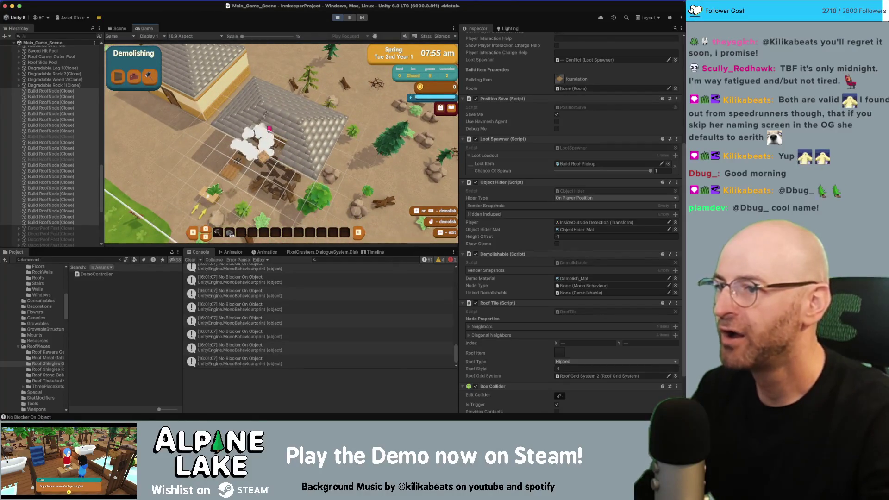
pyautogui.click(266, 134)
pyautogui.click(264, 118)
pyautogui.click(264, 116)
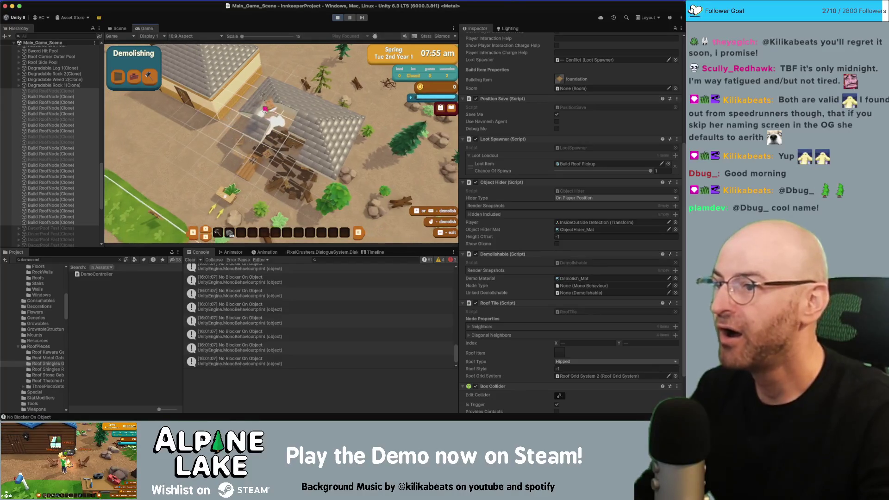
pyautogui.click(272, 107)
pyautogui.click(277, 103)
pyautogui.click(280, 105)
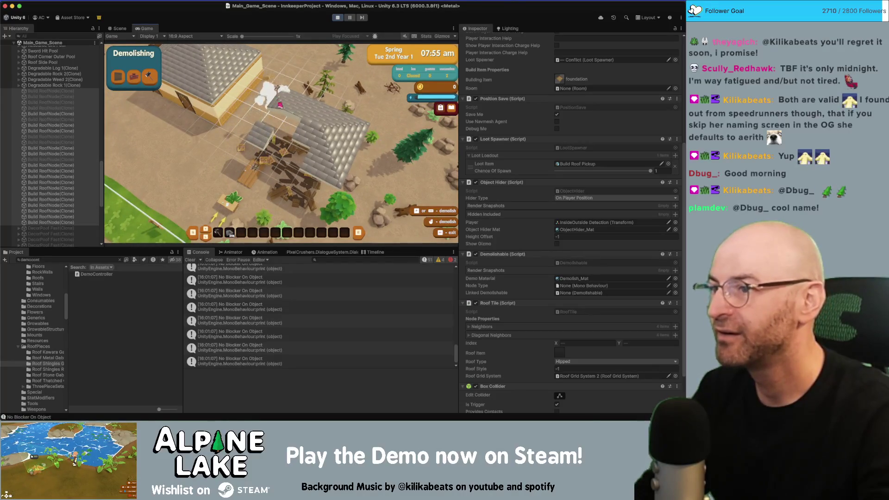
pyautogui.click(284, 111)
pyautogui.click(293, 107)
pyautogui.click(300, 117)
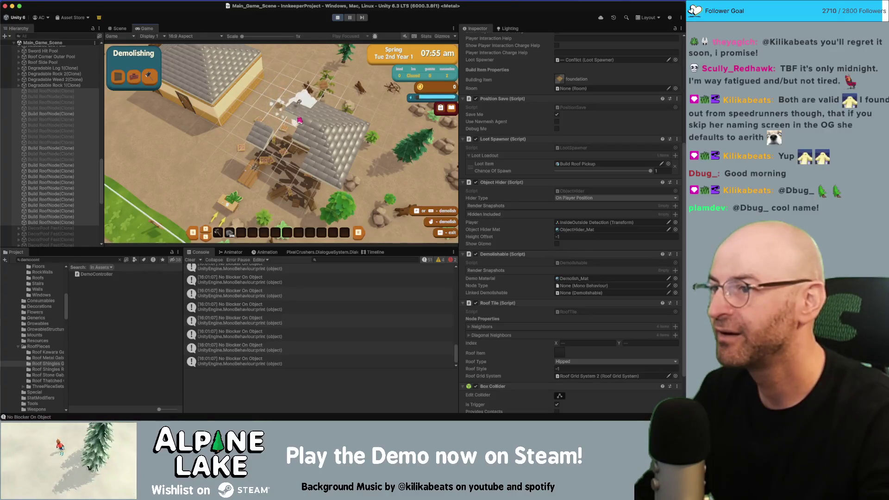
pyautogui.click(306, 124)
pyautogui.click(313, 133)
pyautogui.click(318, 152)
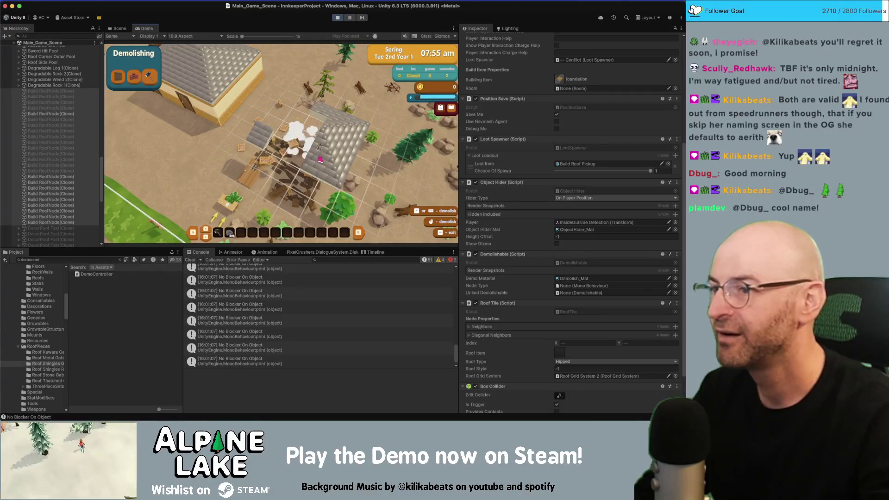
pyautogui.click(324, 161)
pyautogui.click(335, 176)
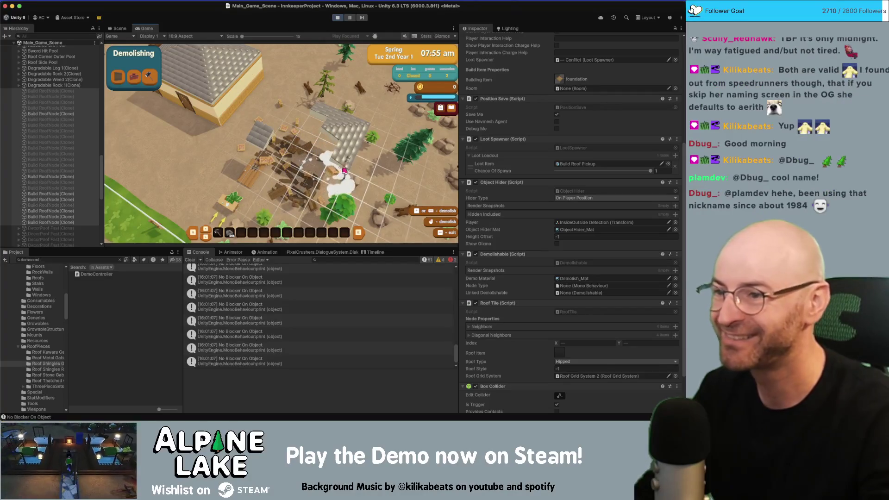
pyautogui.click(333, 139)
pyautogui.click(331, 135)
pyautogui.click(326, 132)
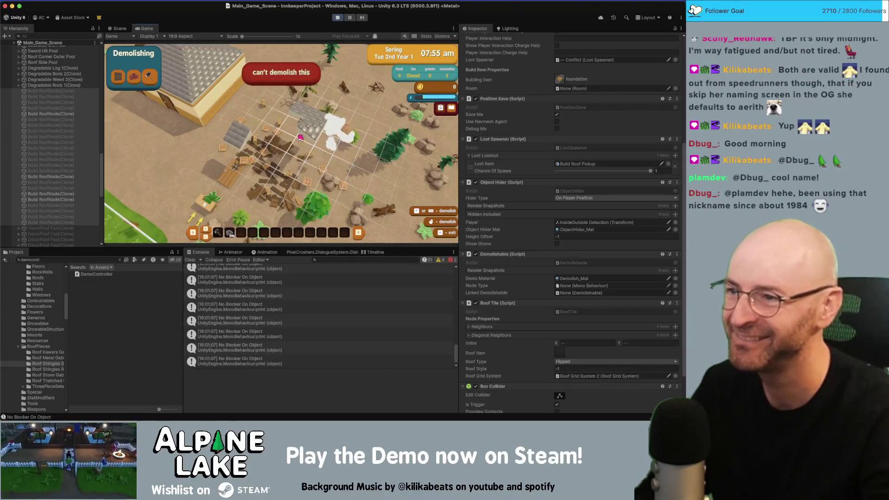
pyautogui.click(319, 128)
pyautogui.click(303, 120)
pyautogui.click(297, 115)
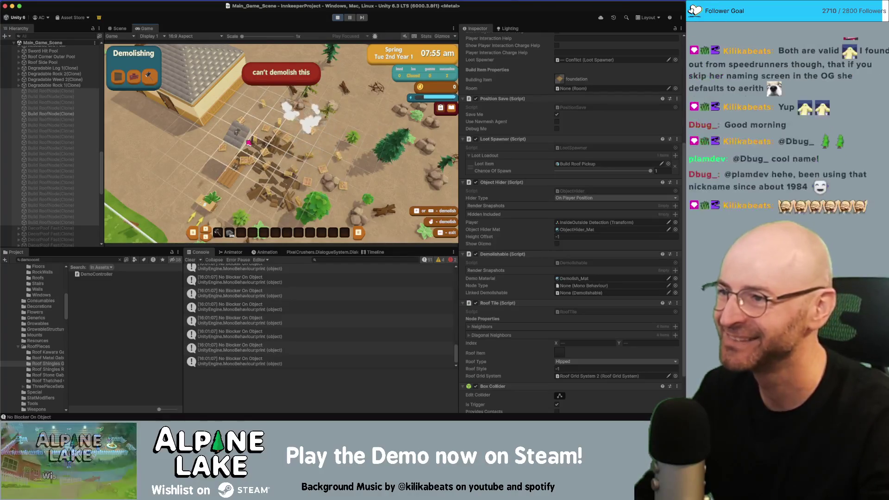
# Leave demolish mode collecting gabled roof +24, walk toward the building, and stop play mode
pyautogui.press('Escape')
pyautogui.press('w')
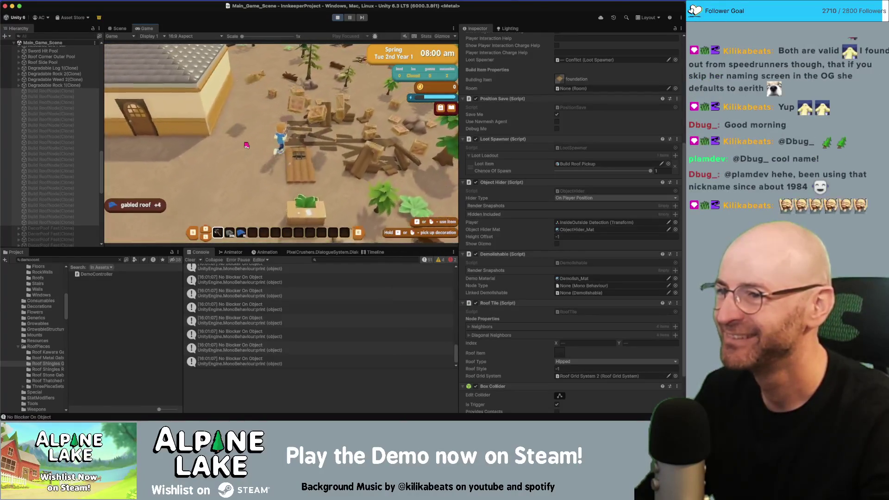
pyautogui.press('w')
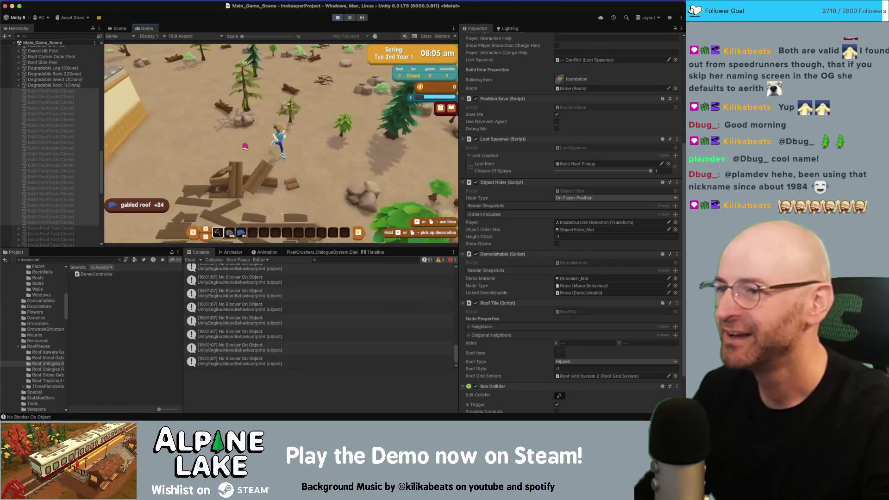
pyautogui.click(339, 18)
pyautogui.press('super+Tab')
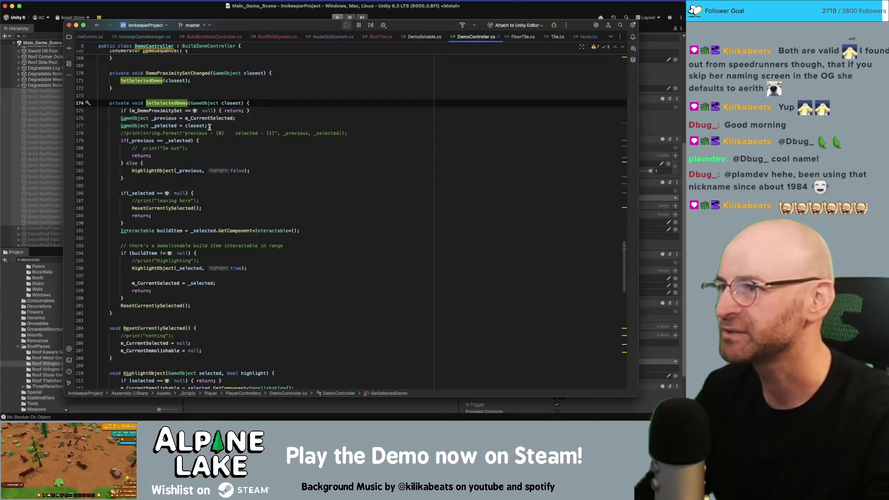
pyautogui.scroll(15, 210, 127)
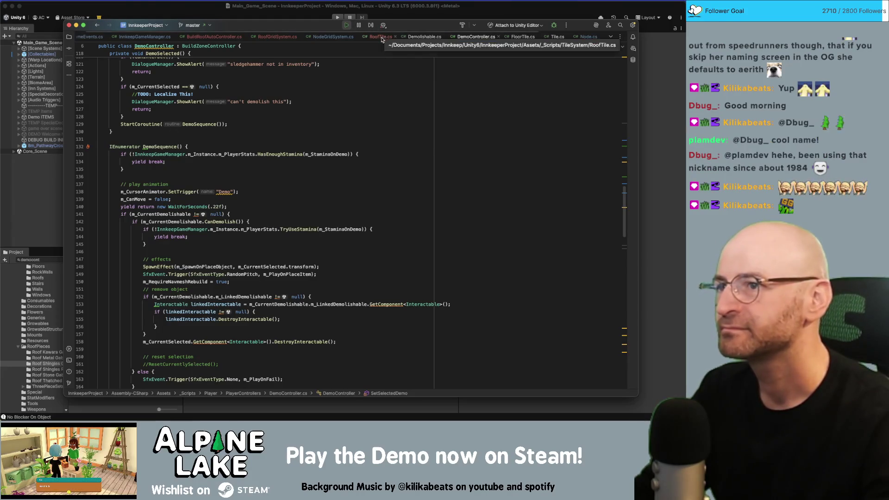
pyautogui.click(278, 36)
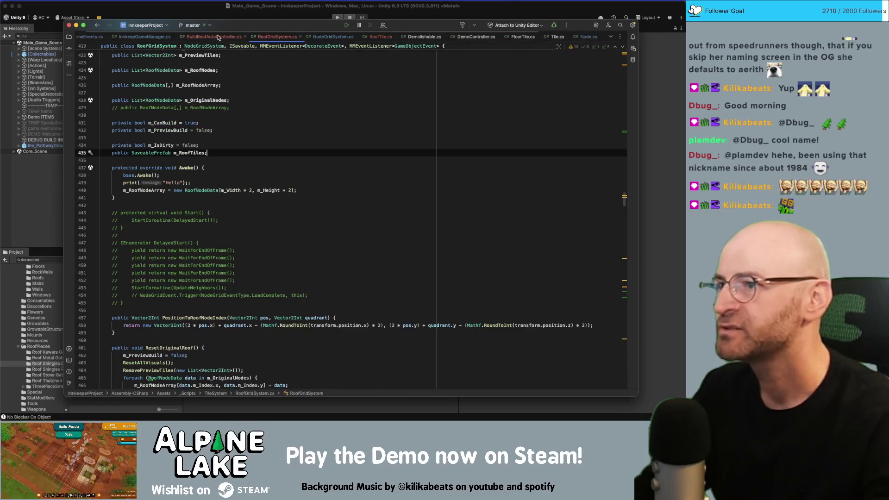
pyautogui.hotkey('ctrl', 'Tab')
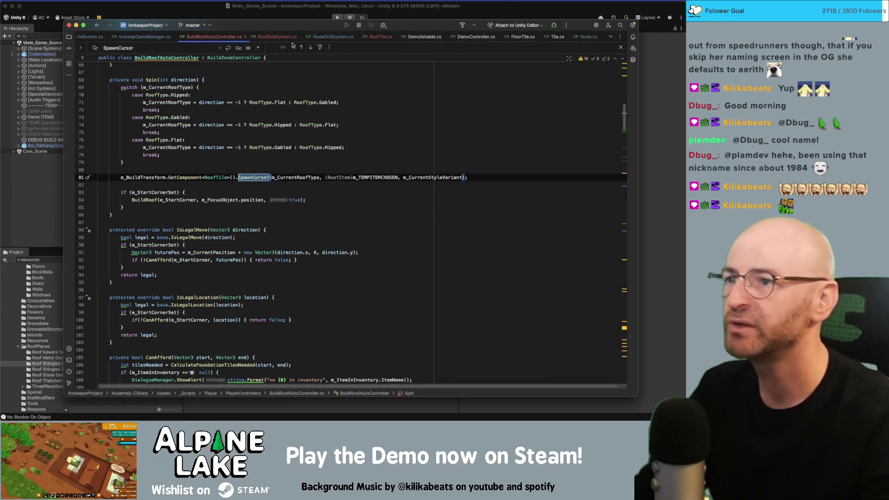
pyautogui.hotkey('ctrl', 'Tab')
pyautogui.scroll(-15, 150, 193)
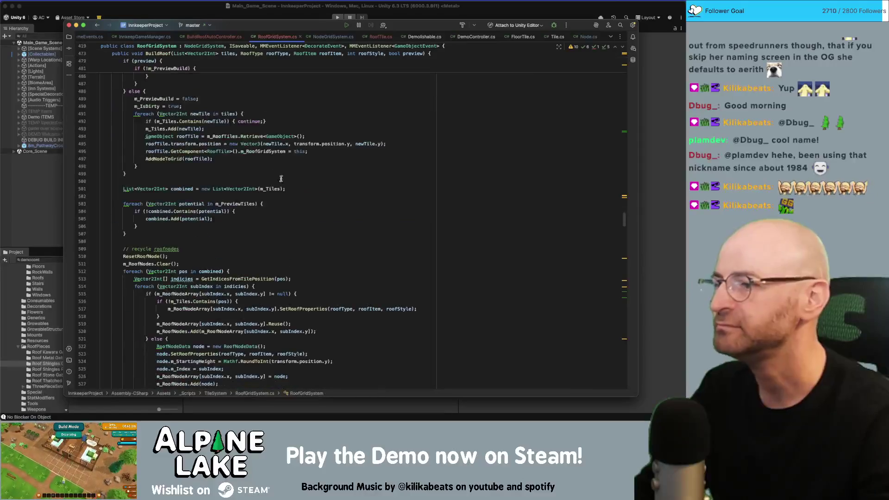
pyautogui.moveTo(624, 228); pyautogui.dragTo(609, 379)
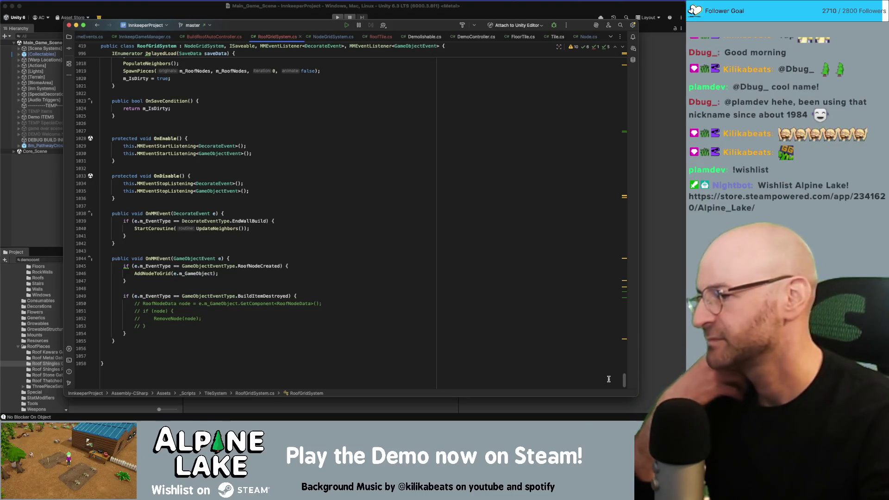
pyautogui.scroll(3, 609, 379)
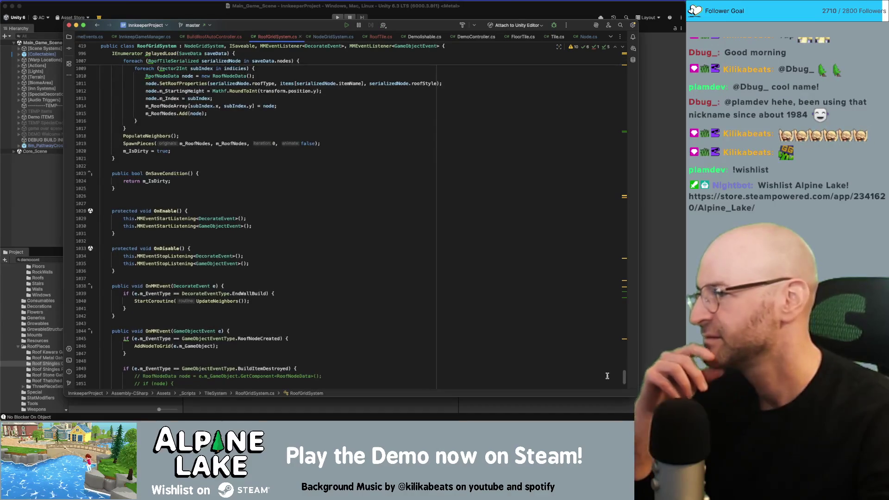
pyautogui.scroll(-1, 607, 376)
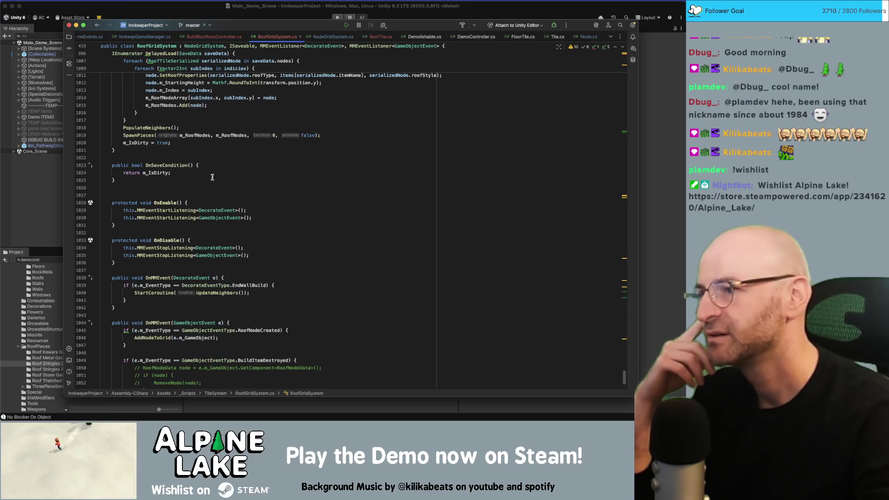
pyautogui.scroll(5, 244, 205)
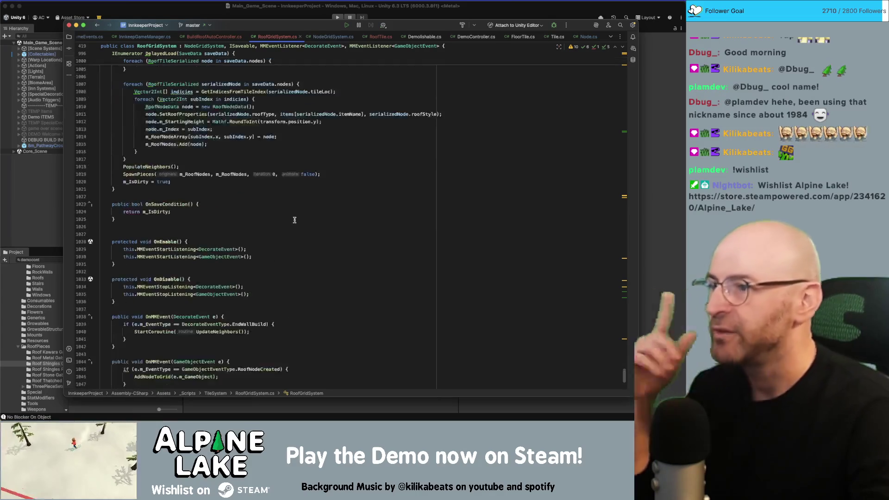
pyautogui.scroll(15, 270, 227)
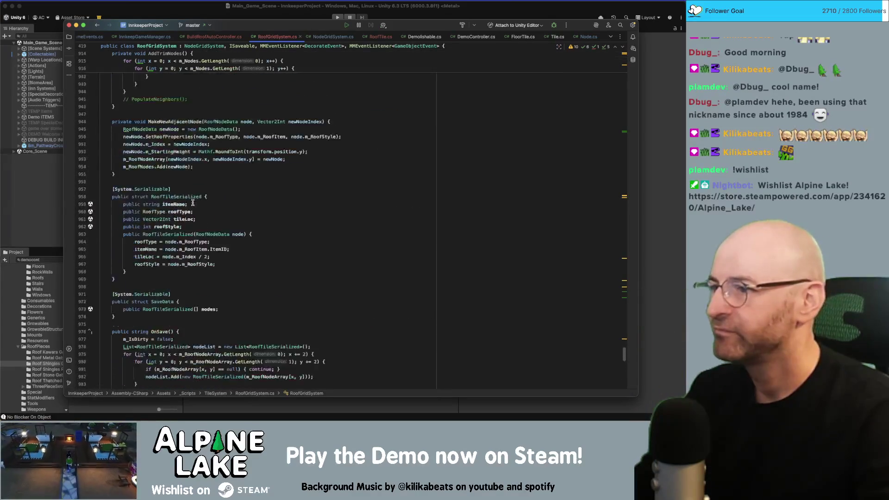
pyautogui.click(181, 151)
pyautogui.scroll(10, 190, 185)
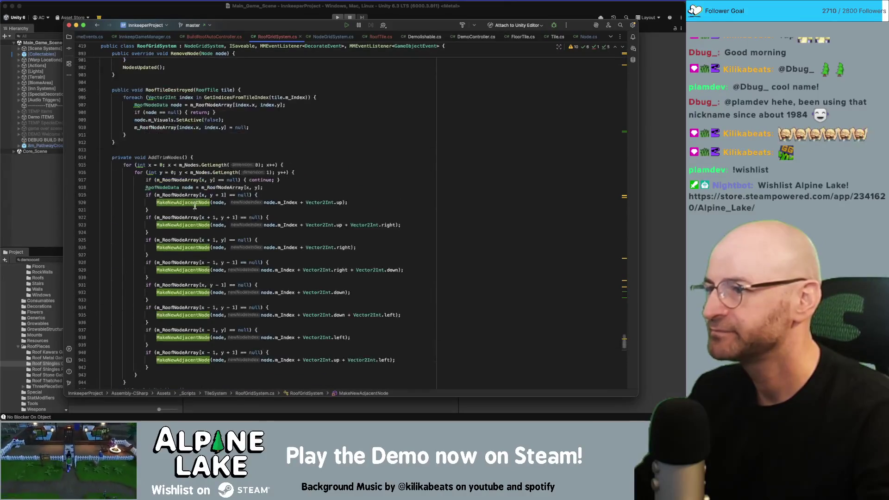
pyautogui.click(174, 157)
pyautogui.click(170, 90)
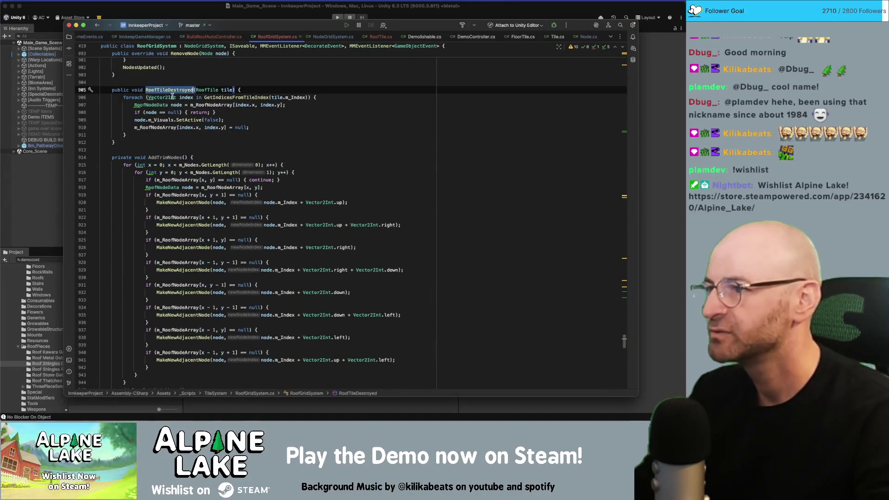
pyautogui.click(178, 132)
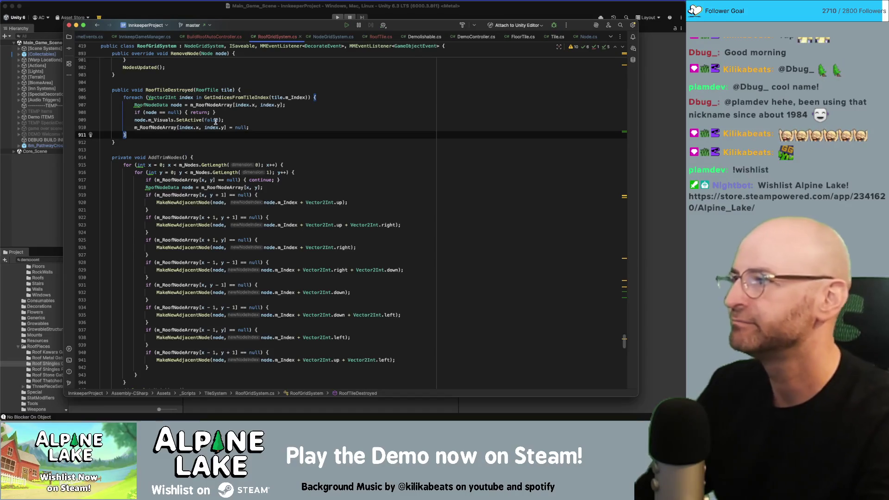
# Append BuildRoof(null, RoofType.Hipped, null, -1, true); to the end of RoofTileDestroyed
pyautogui.press('Return')
pyautogui.write('Build')
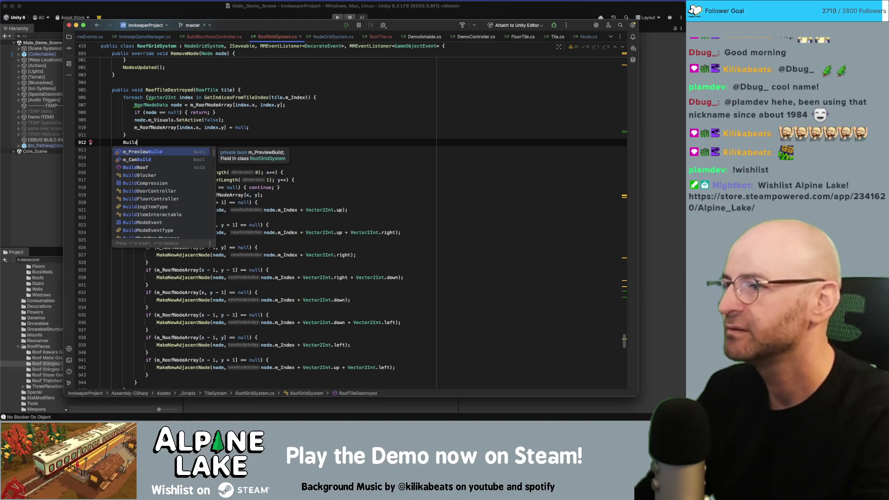
pyautogui.press('Down')
pyautogui.press('Down')
pyautogui.press('Return')
pyautogui.write('n')
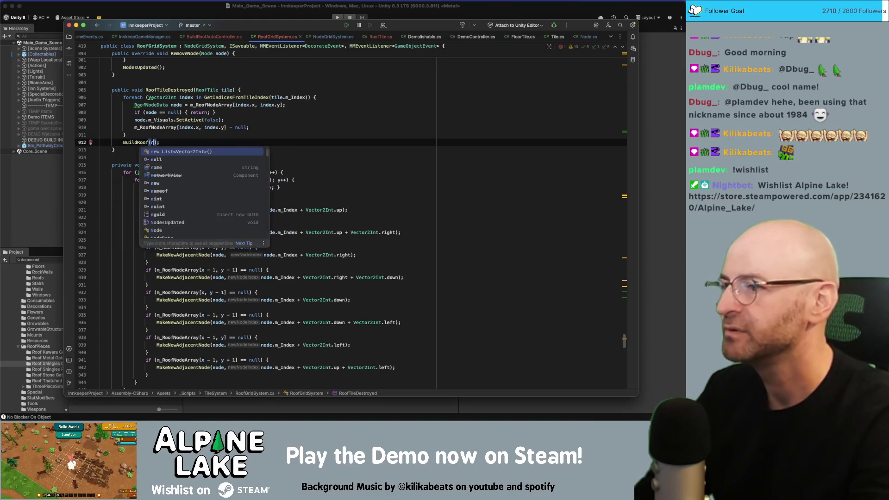
pyautogui.write('ull,')
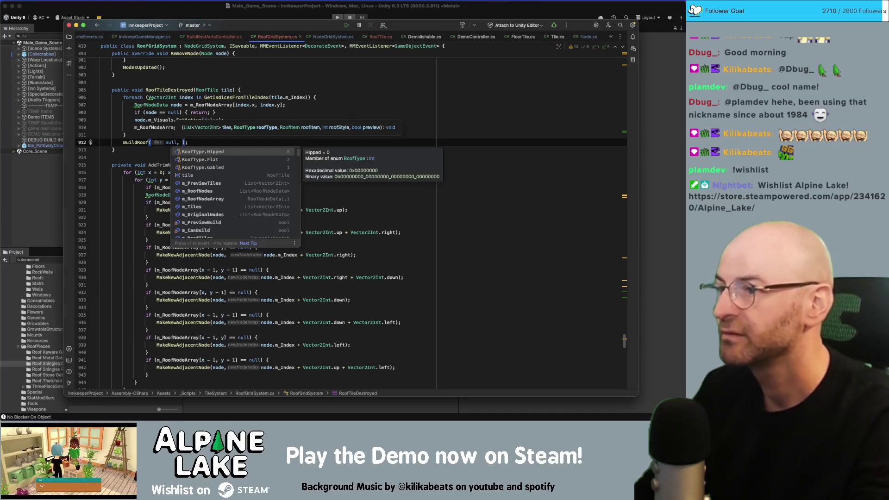
pyautogui.press('Return')
pyautogui.write(', ')
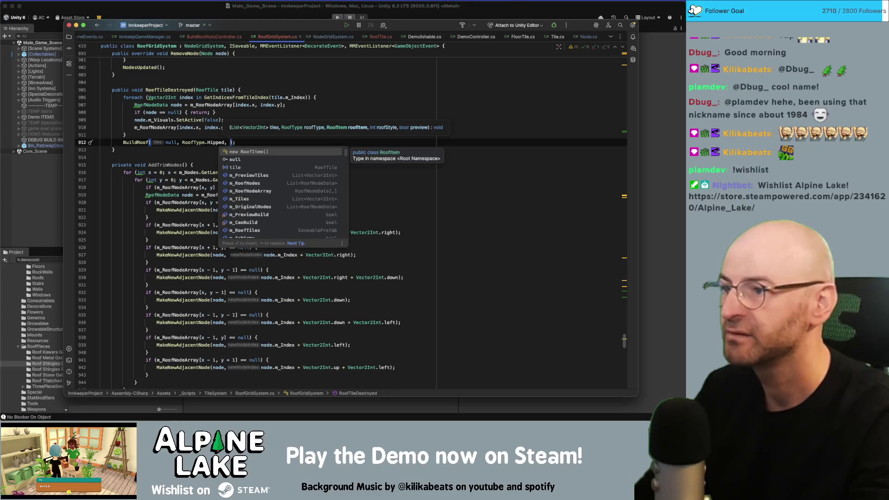
pyautogui.write('null,')
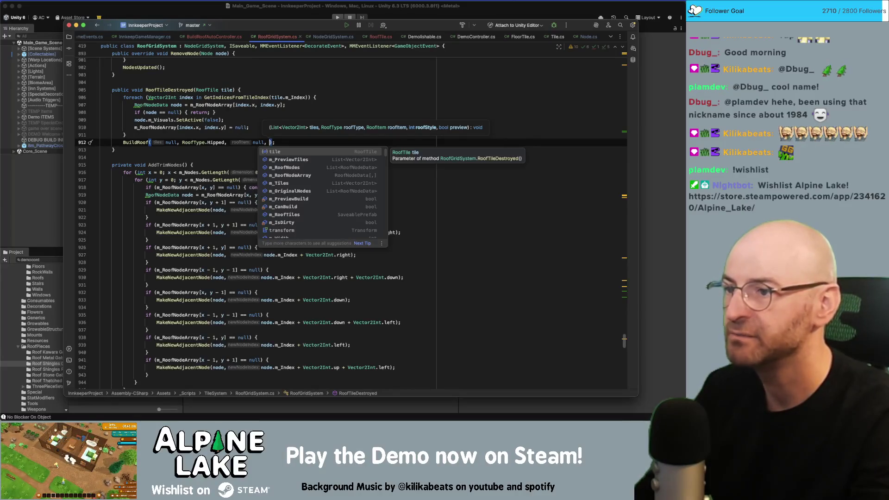
pyautogui.write('-1,')
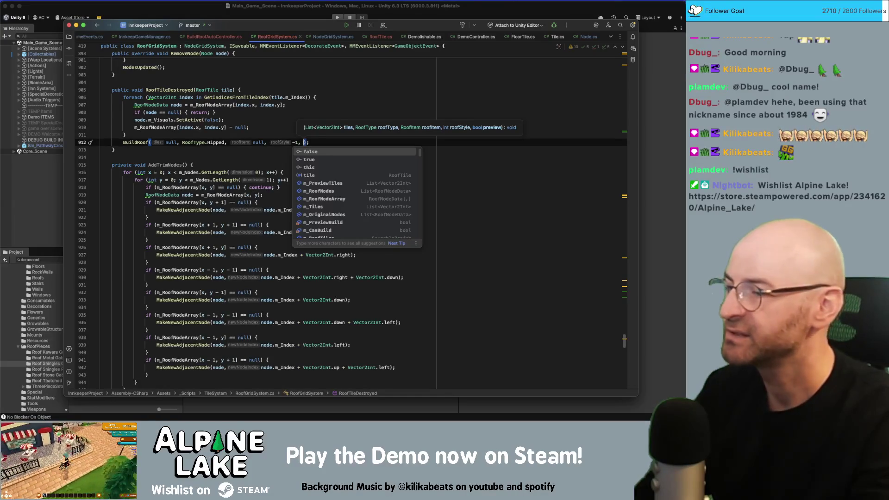
pyautogui.write('f')
pyautogui.press('BackSpace')
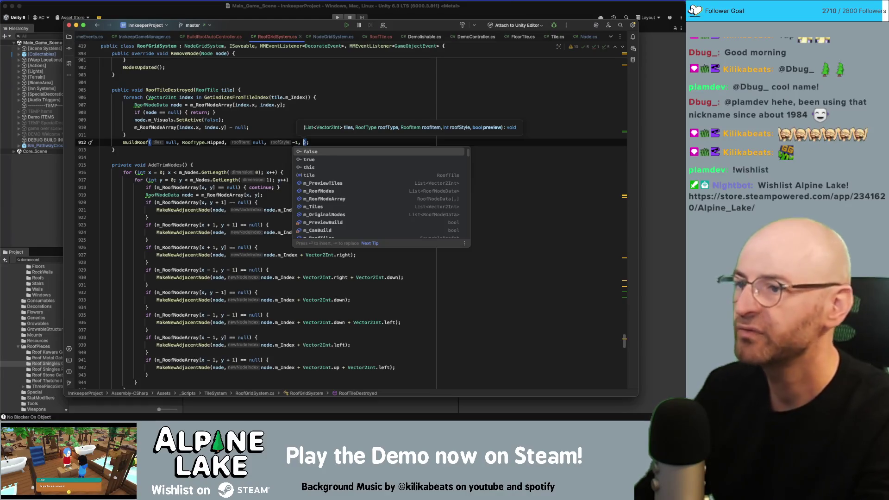
pyautogui.write('true')
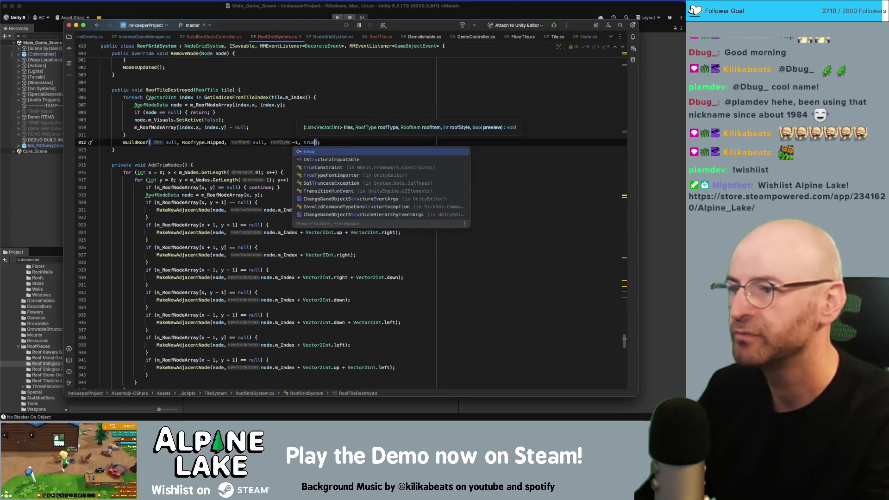
pyautogui.click(203, 135)
# Return to the Unity editor and let the edited roof scripts recompile
pyautogui.click(326, 17)
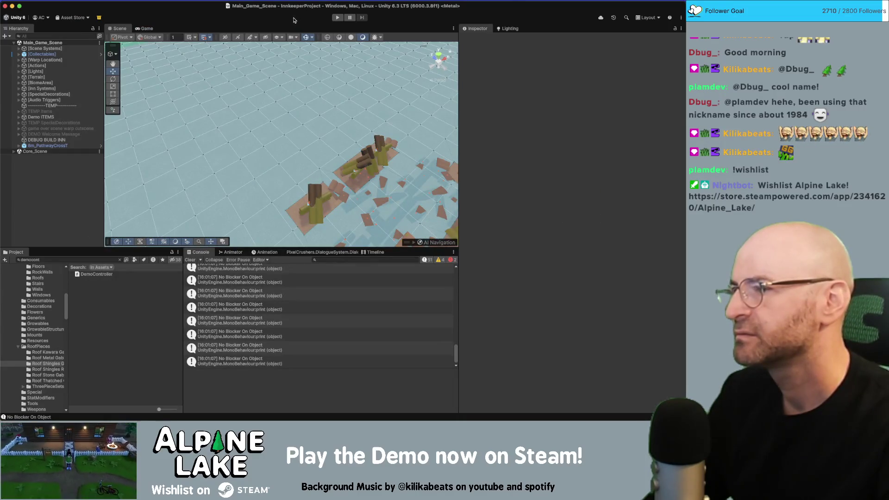
pyautogui.press('super+Tab')
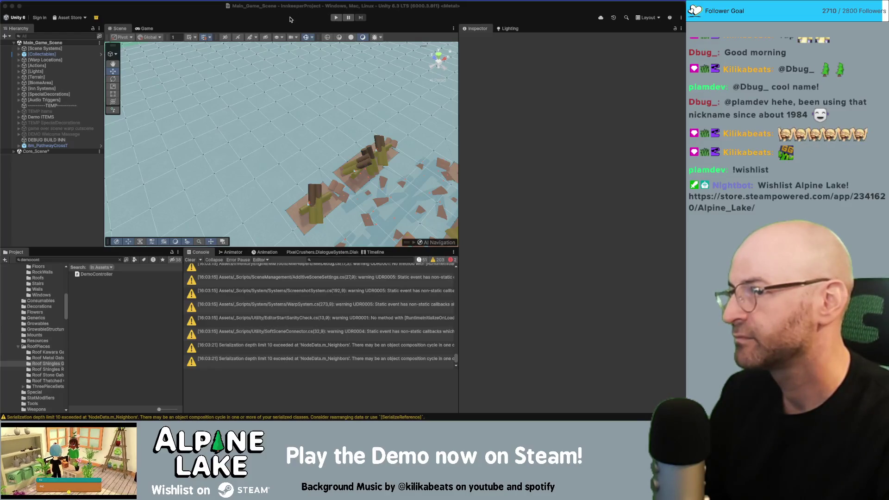
# Play the game, demolish a roof tile, and open the BuildRoof NullReferenceException at RoofGridSystem.cs line 503
pyautogui.click(338, 17)
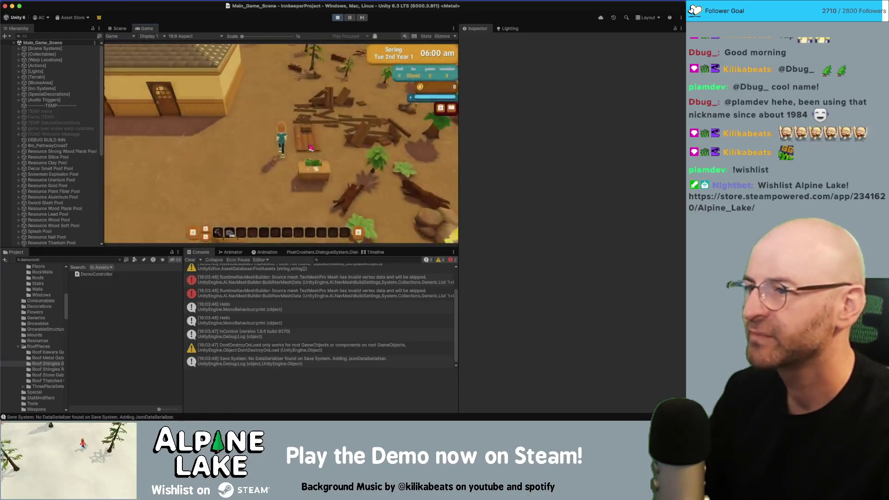
pyautogui.click(311, 149)
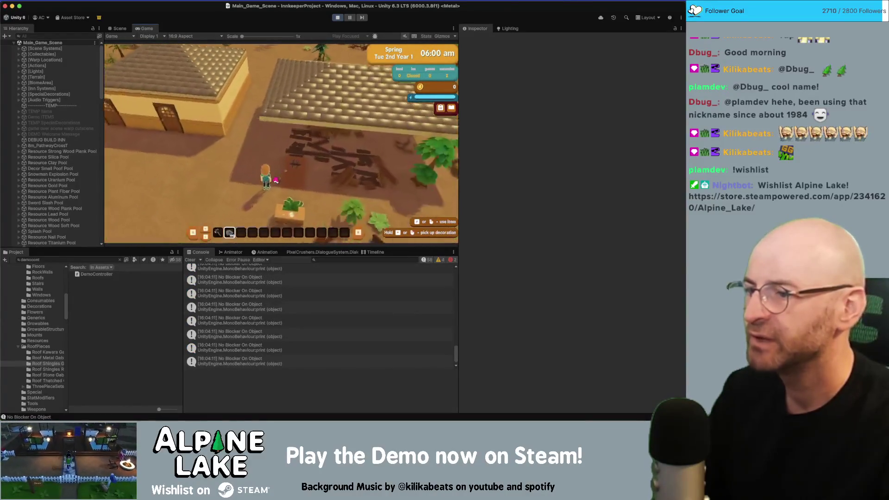
pyautogui.click(283, 162)
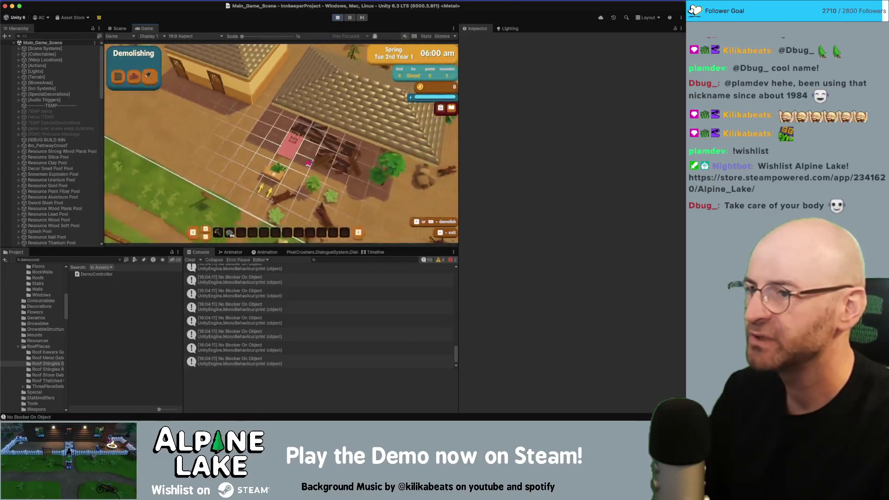
pyautogui.click(285, 140)
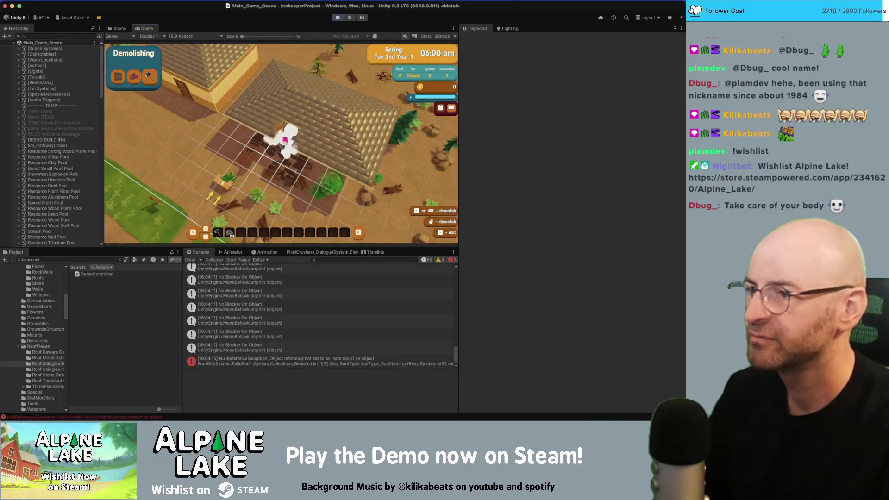
pyautogui.click(279, 359)
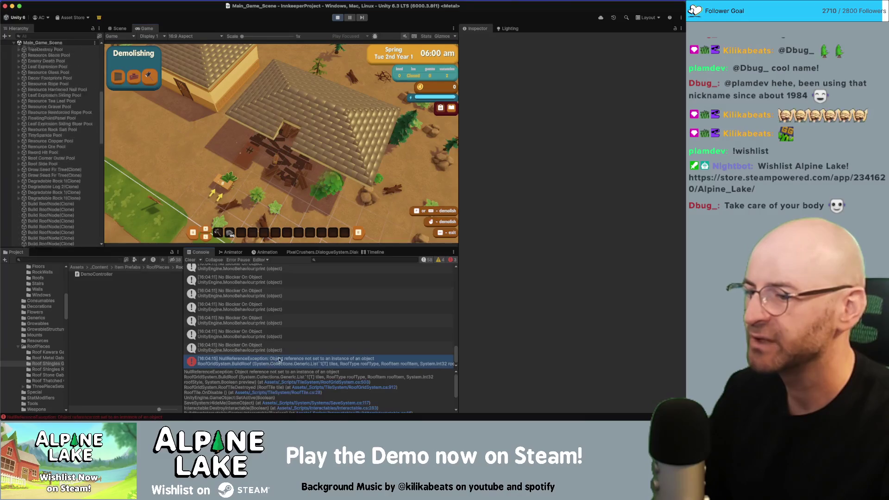
pyautogui.click(314, 382)
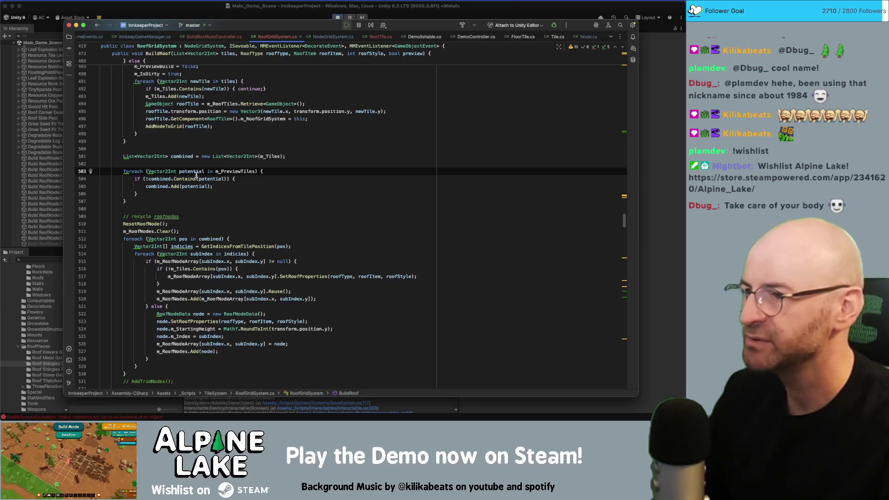
pyautogui.click(196, 168)
pyautogui.scroll(5, 222, 226)
pyautogui.write('if(')
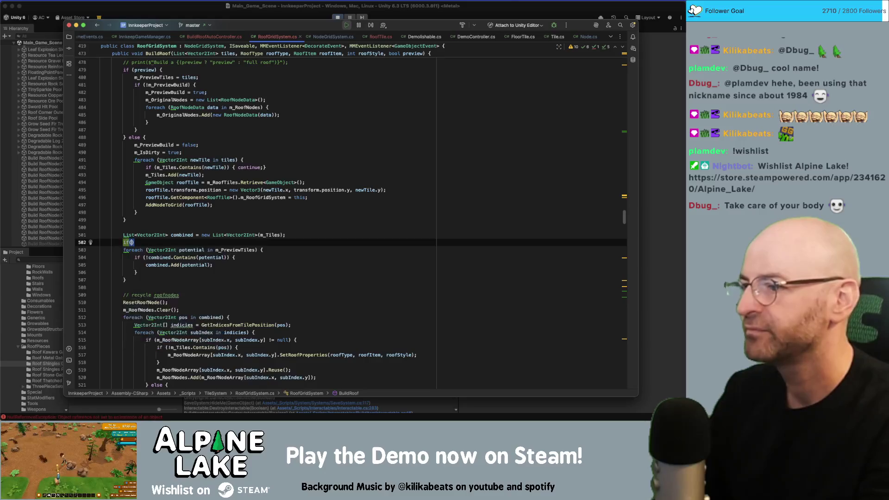
pyautogui.write('m_Pre')
pyautogui.press('Return')
pyautogui.write('== ')
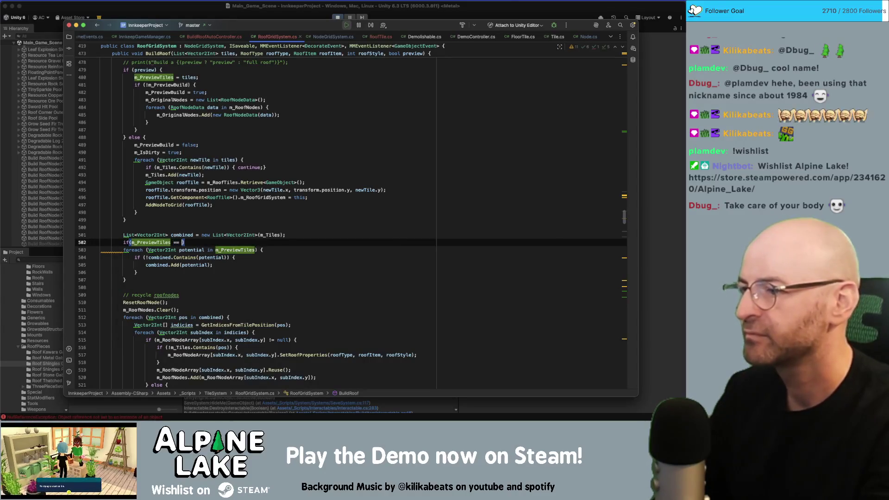
pyautogui.write('null){')
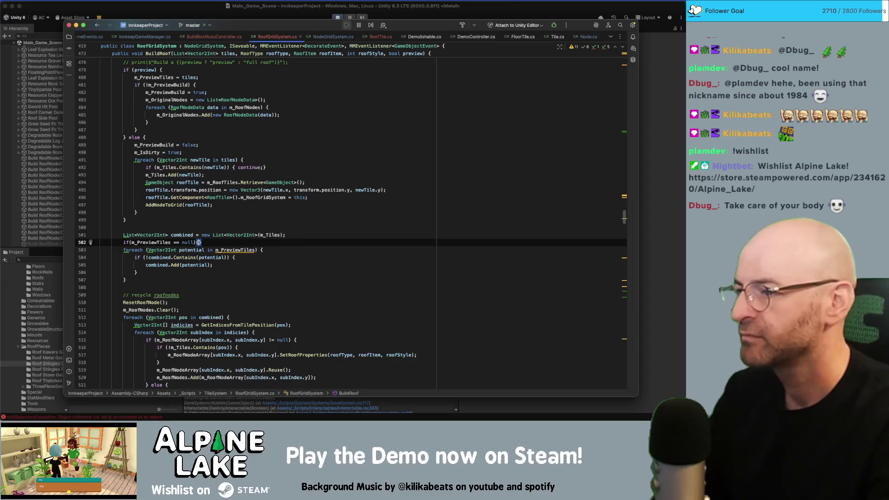
pyautogui.press('Return')
pyautogui.hotkey('alt', 'shift', 'Down')
pyautogui.hotkey('alt', 'shift', 'Down')
pyautogui.hotkey('alt', 'shift', 'Down')
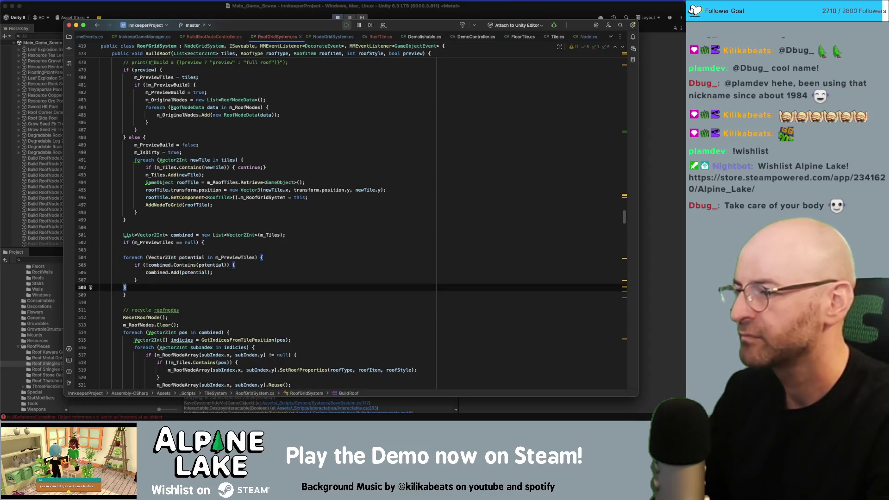
pyautogui.hotkey('alt', 'shift', 'Down')
pyautogui.hotkey('alt', 'shift', 'Down')
pyautogui.hotkey('alt', 'shift', 'Down')
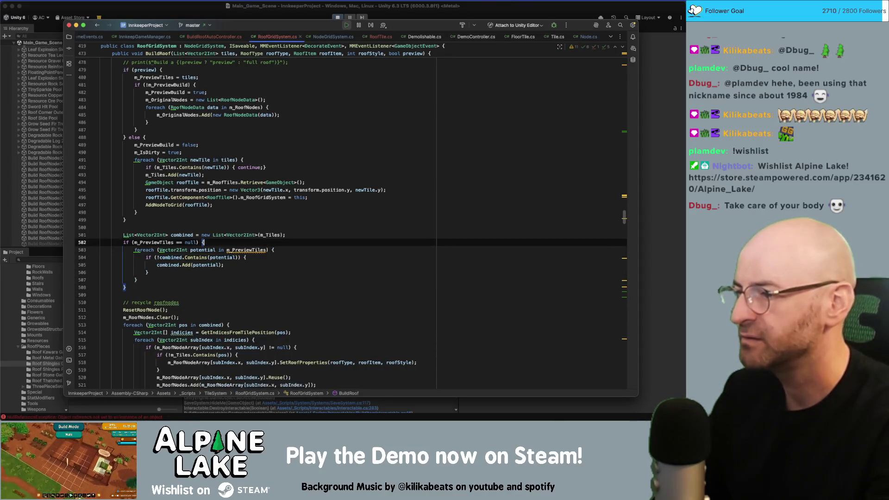
pyautogui.click(184, 242)
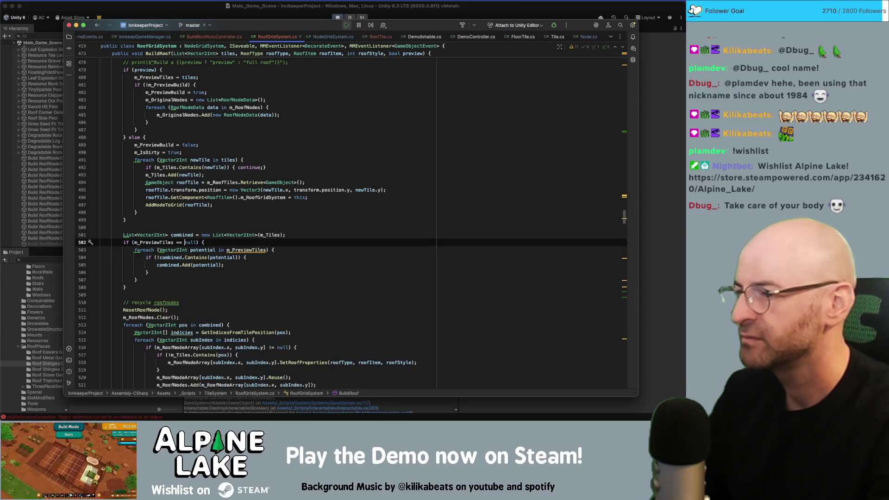
pyautogui.write('!')
pyautogui.doubleClick(162, 242)
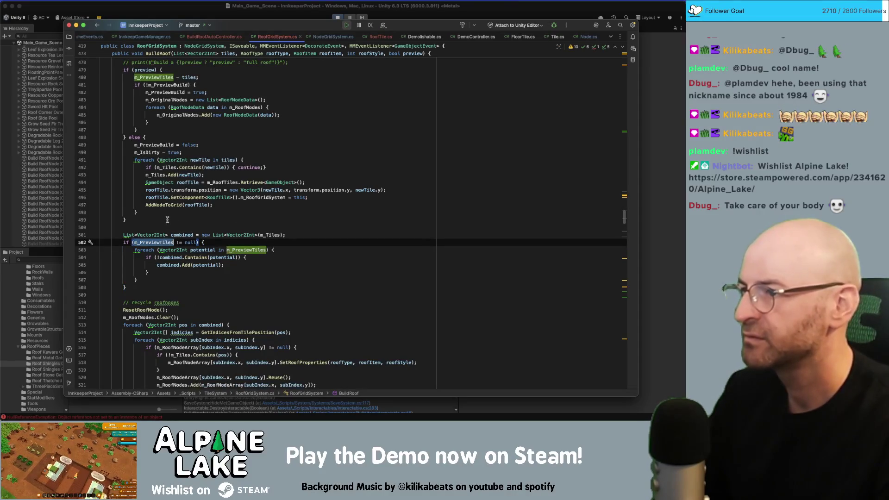
pyautogui.scroll(2, 169, 219)
pyautogui.scroll(-3, 169, 225)
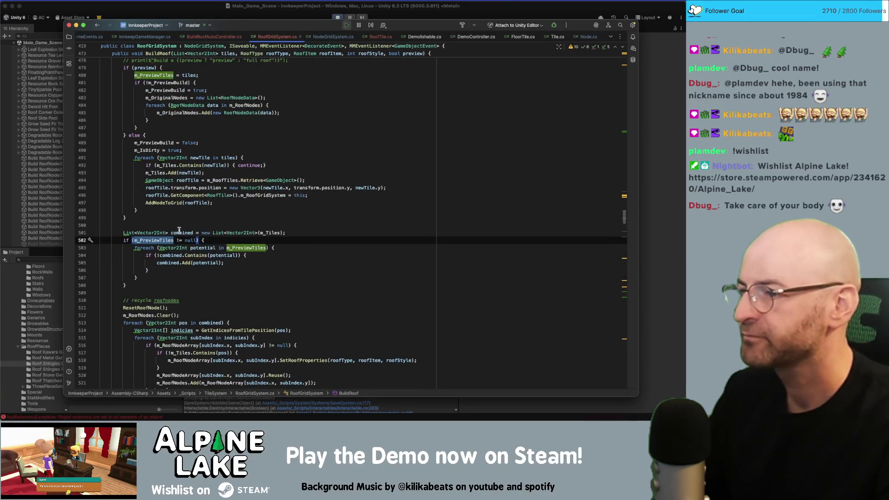
pyautogui.scroll(-3, 179, 230)
pyautogui.click(180, 229)
pyautogui.scroll(-2, 164, 190)
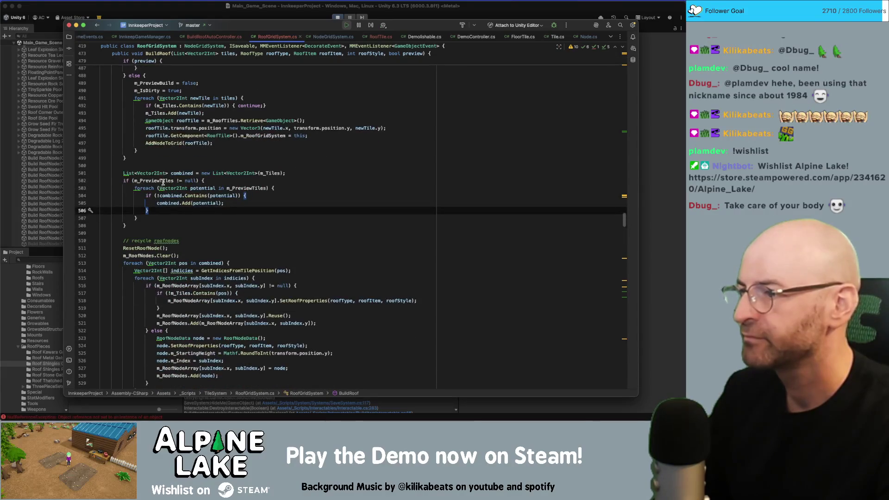
pyautogui.click(163, 182)
pyautogui.scroll(-2, 185, 185)
pyautogui.click(203, 191)
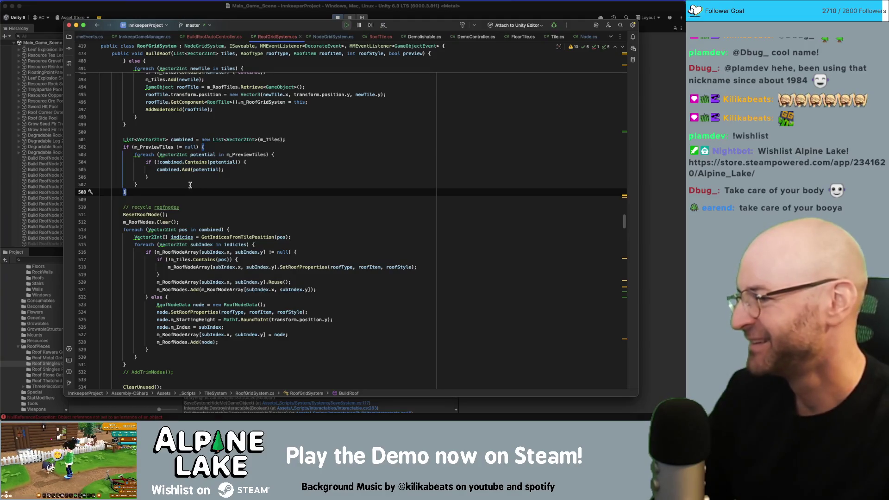
pyautogui.press('super+Tab')
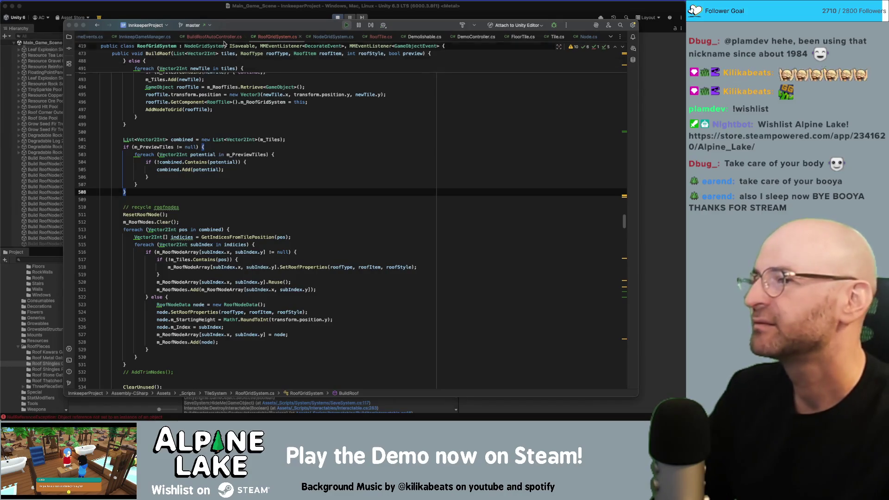
# Bring Unity forward, stop the running demolish test, and restart play mode
pyautogui.click(216, 20)
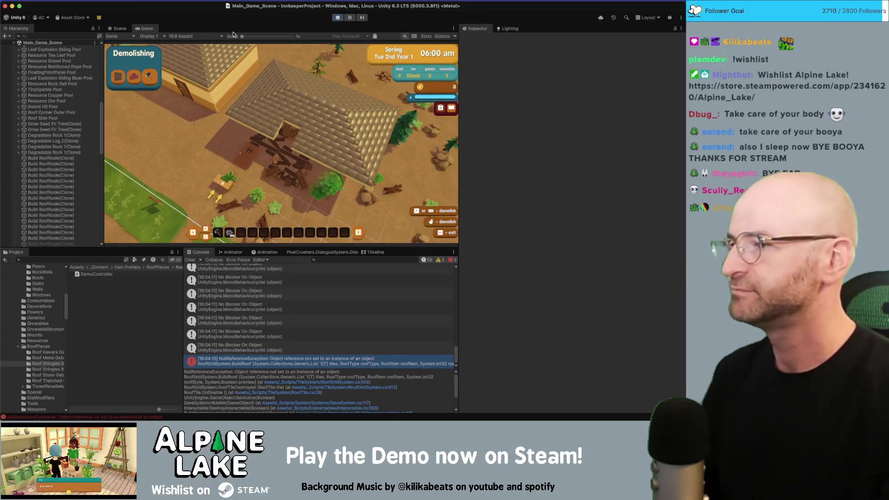
pyautogui.click(339, 18)
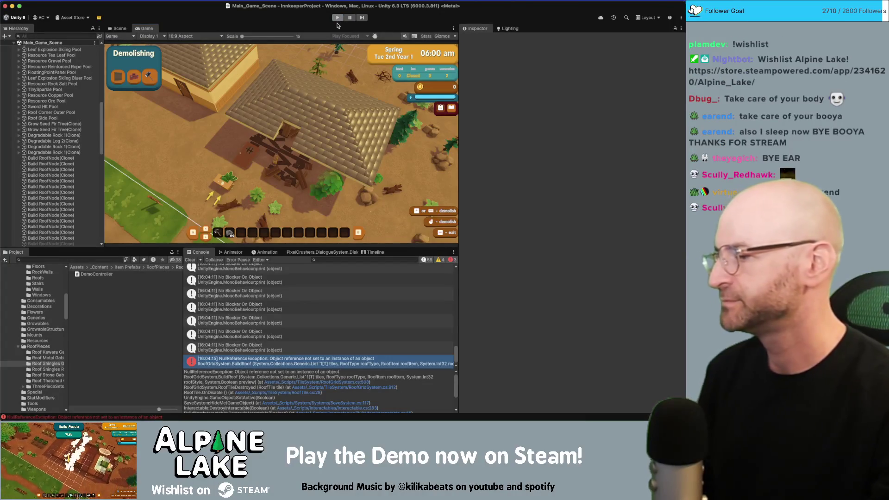
pyautogui.click(338, 19)
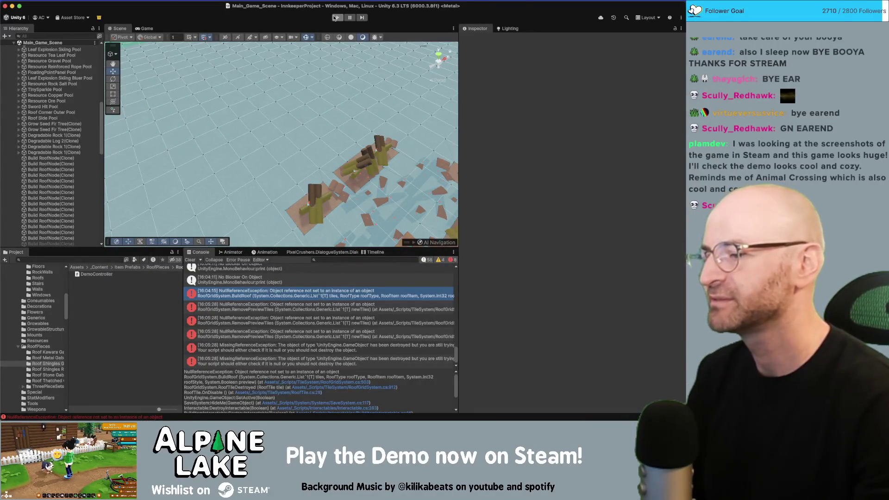
# Demolish roof sections and open the IsValidNeighbor NullReferenceException at RoofGridSystem.cs line 364
pyautogui.click(335, 18)
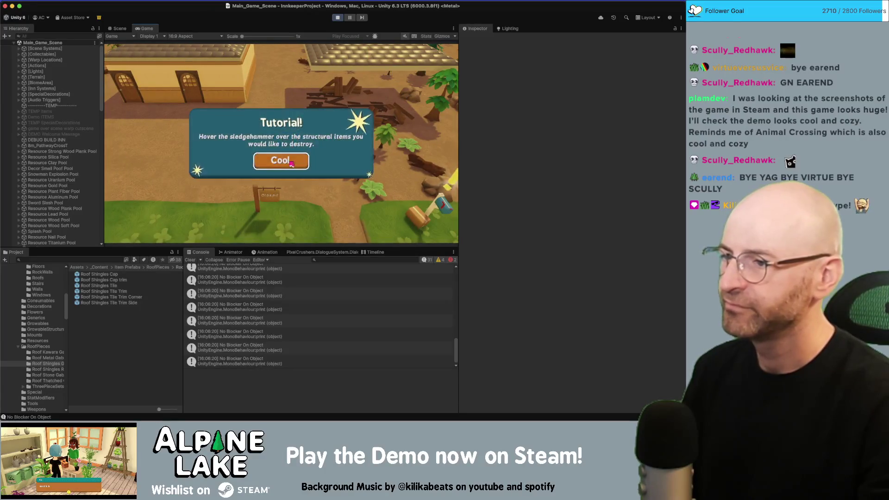
pyautogui.click(281, 161)
pyautogui.click(307, 135)
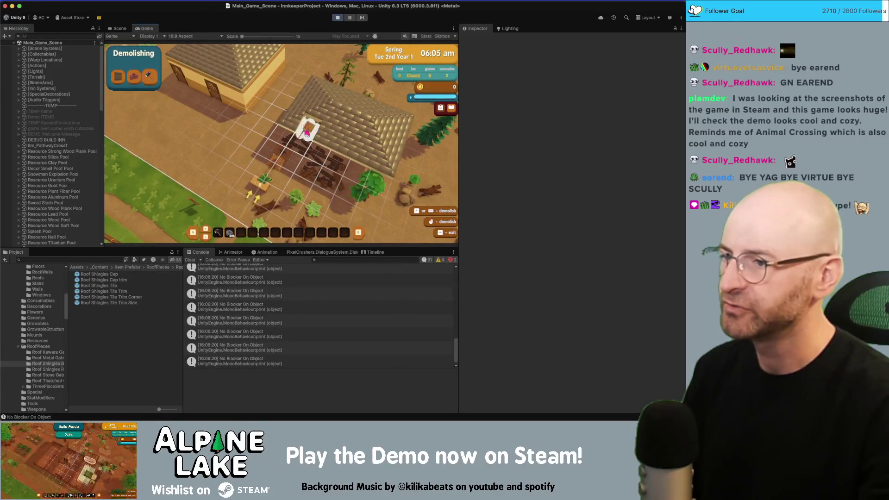
pyautogui.click(267, 362)
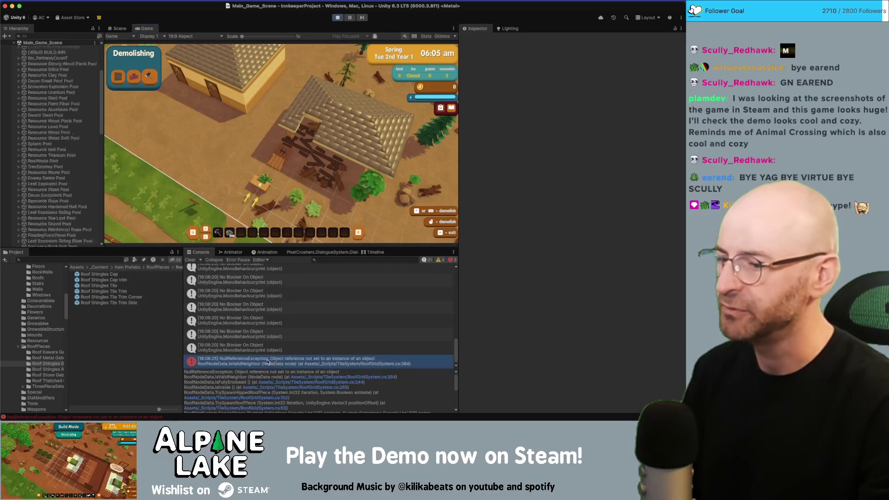
pyautogui.click(297, 377)
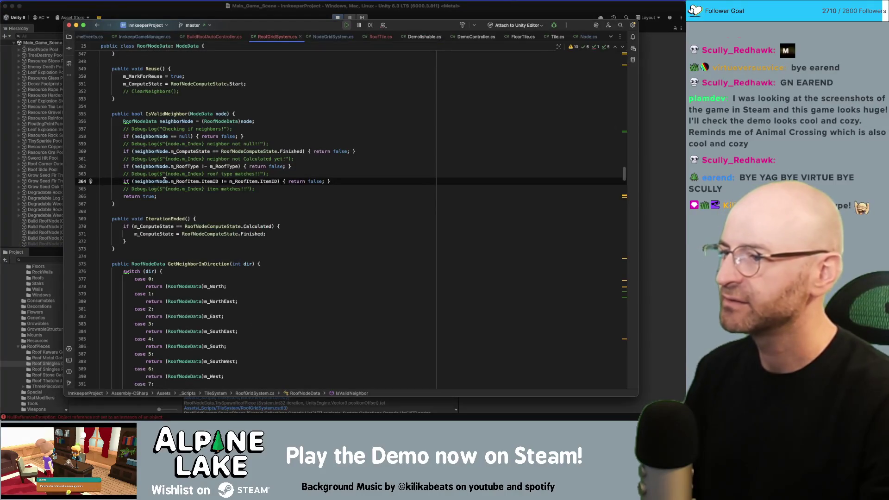
# Inspect IsValidNeighbor's m_RoofItem usages, then scroll down to BuildRoof's roof-node recycling loop
pyautogui.click(166, 114)
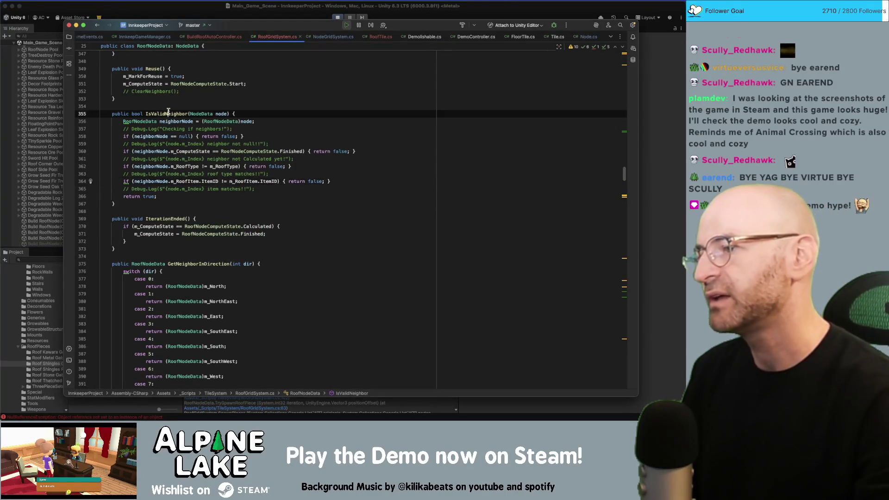
pyautogui.doubleClick(187, 181)
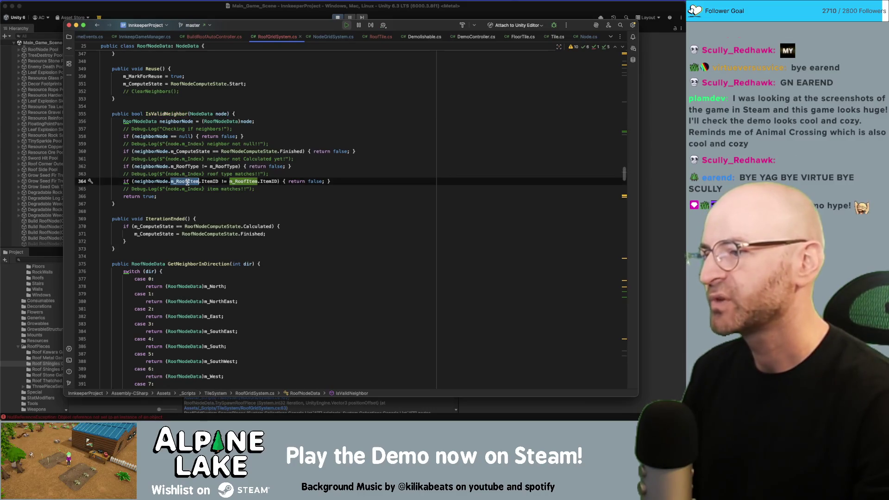
pyautogui.doubleClick(173, 114)
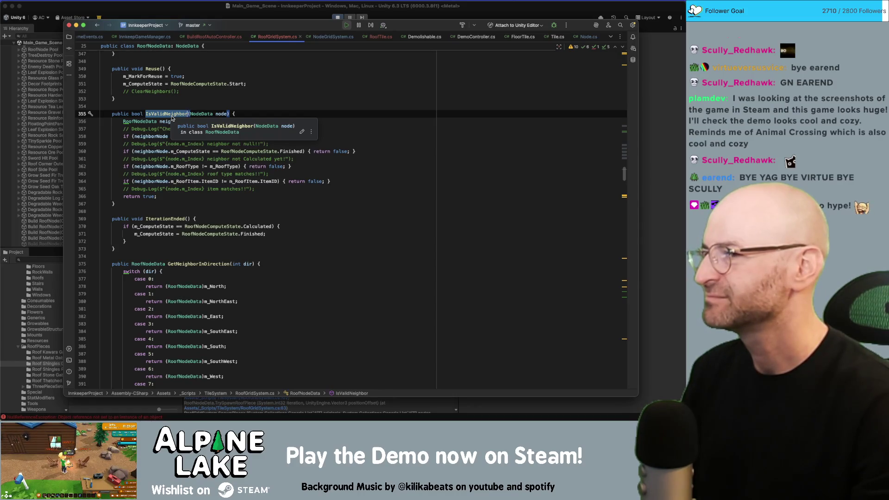
pyautogui.scroll(10, 512, 172)
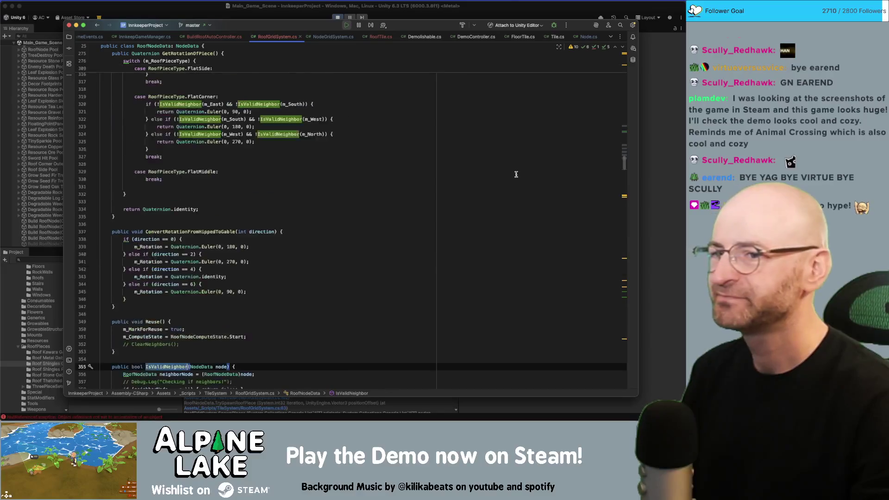
pyautogui.scroll(-8, 616, 182)
pyautogui.scroll(-20, 615, 182)
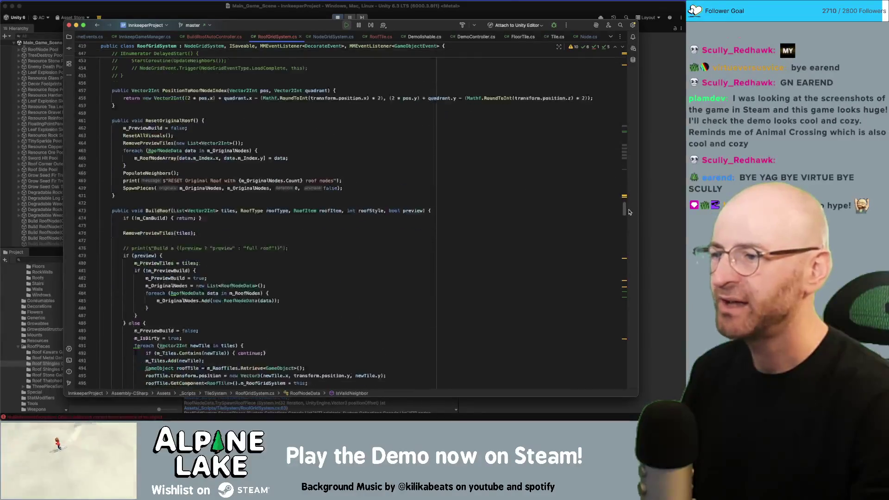
pyautogui.scroll(-3, 628, 218)
pyautogui.scroll(-7, 175, 197)
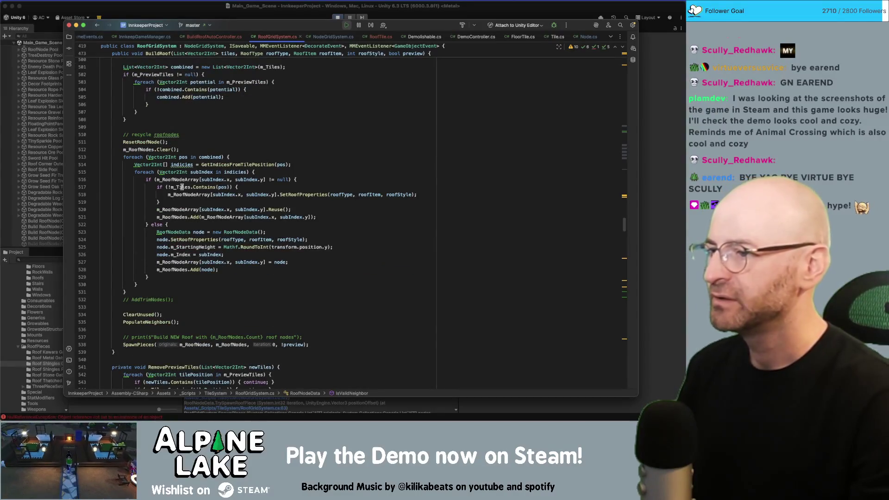
# Review the m_Tiles.Contains check and the calls inside ResetOriginalRoof
pyautogui.click(197, 187)
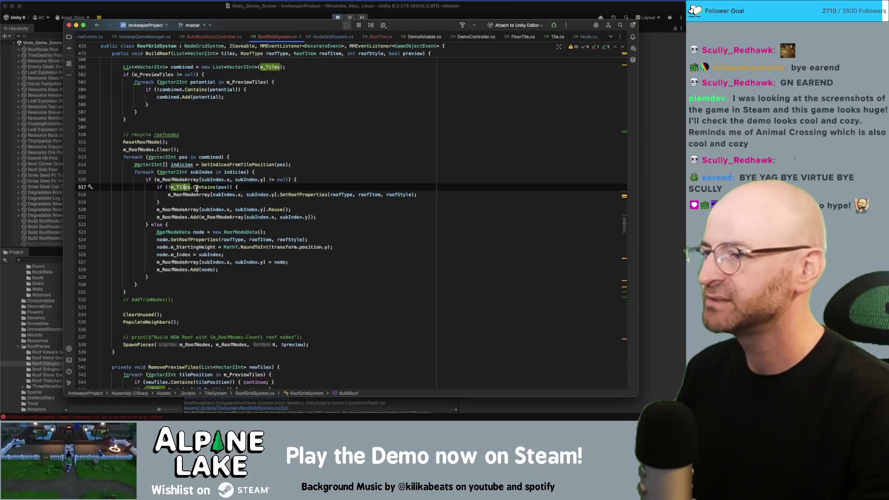
pyautogui.click(221, 187)
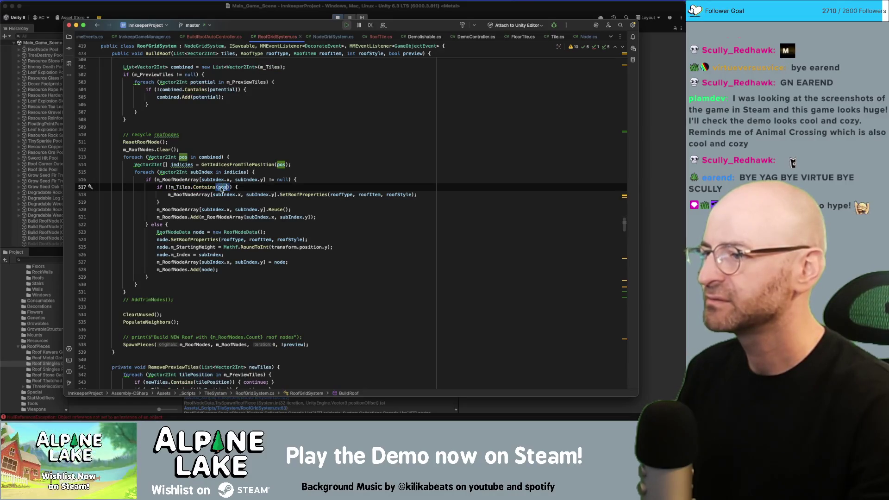
pyautogui.scroll(5, 216, 190)
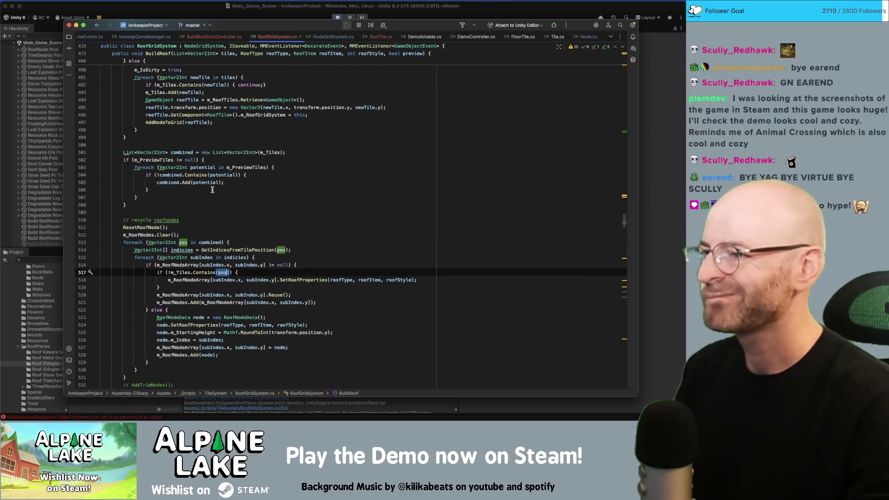
pyautogui.scroll(10, 212, 190)
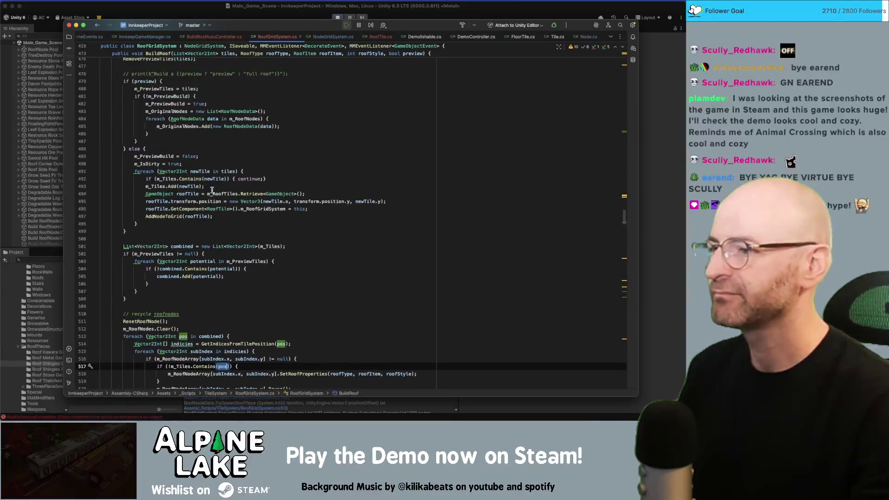
pyautogui.scroll(5, 211, 188)
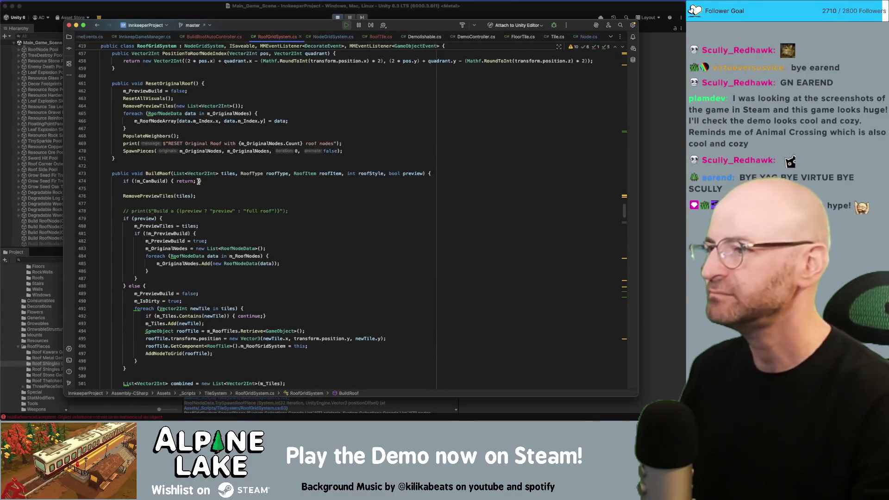
pyautogui.click(172, 85)
pyautogui.doubleClick(173, 85)
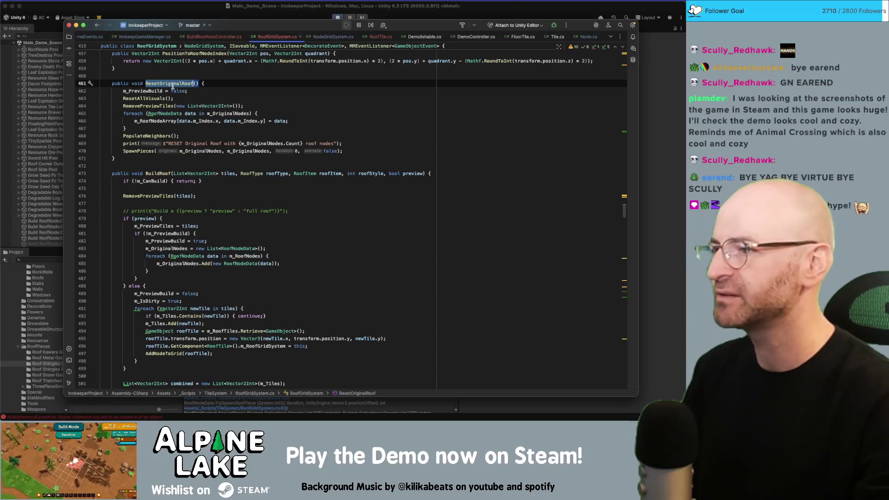
pyautogui.doubleClick(142, 107)
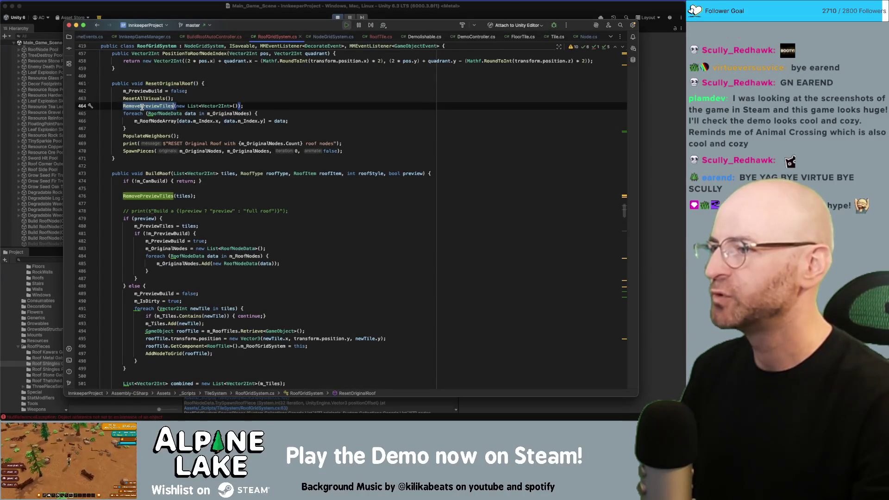
pyautogui.doubleClick(143, 98)
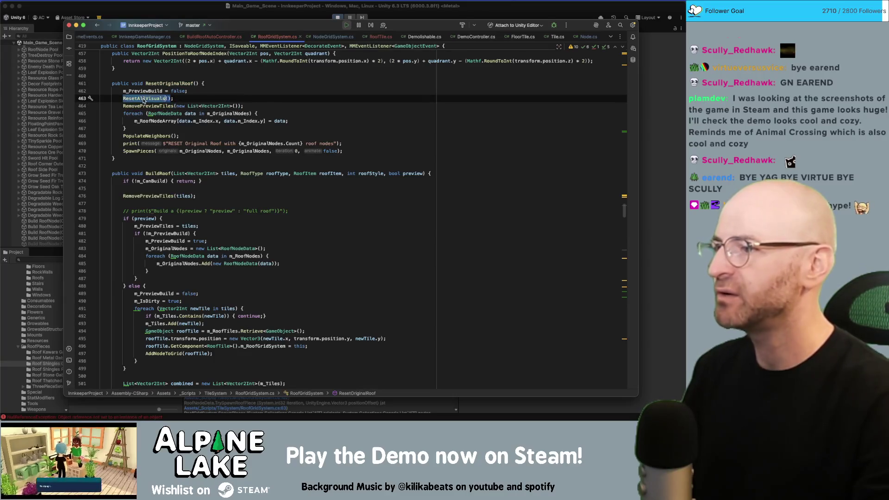
pyautogui.doubleClick(143, 106)
pyautogui.doubleClick(146, 99)
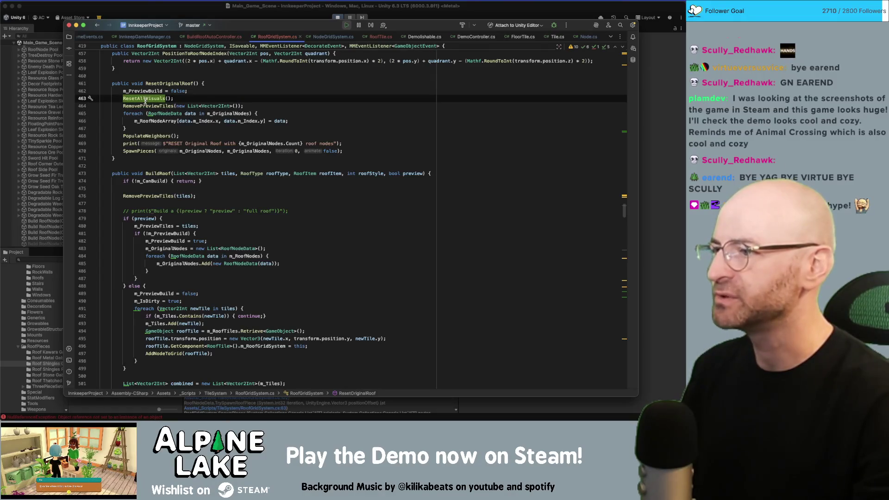
pyautogui.doubleClick(145, 106)
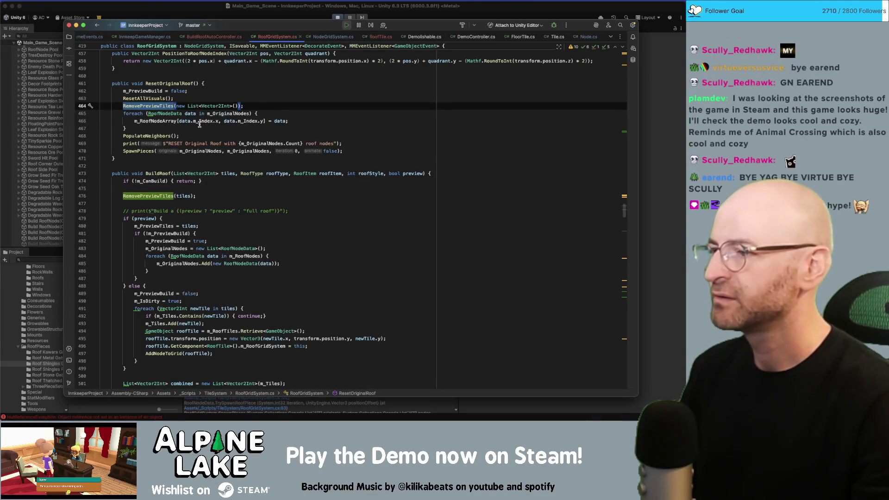
# Select the PopulateNeighbors statement to reuse after ResetOriginalRoof's restore loop, checking m_OriginalNodes usages
pyautogui.click(139, 136)
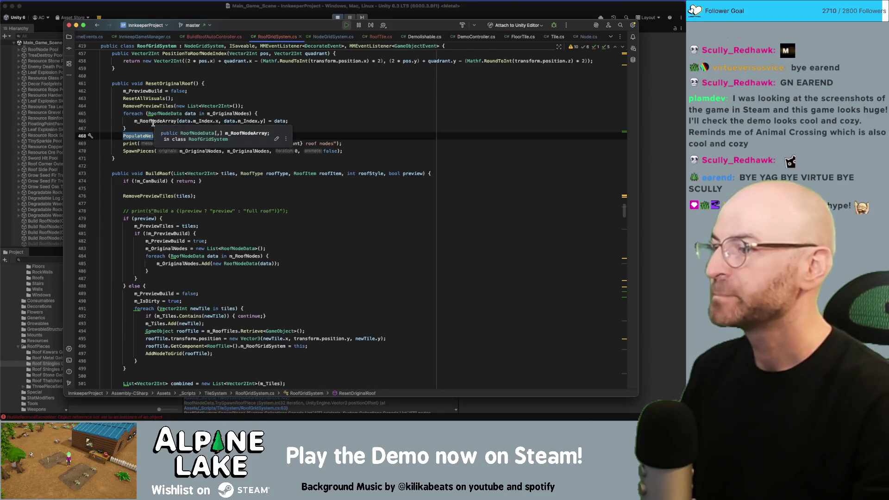
pyautogui.click(148, 136)
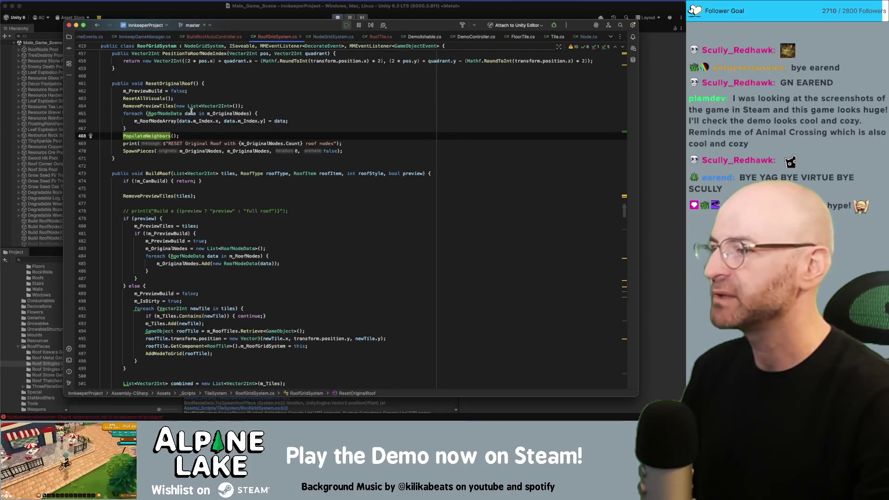
pyautogui.hotkey('alt', 'Up')
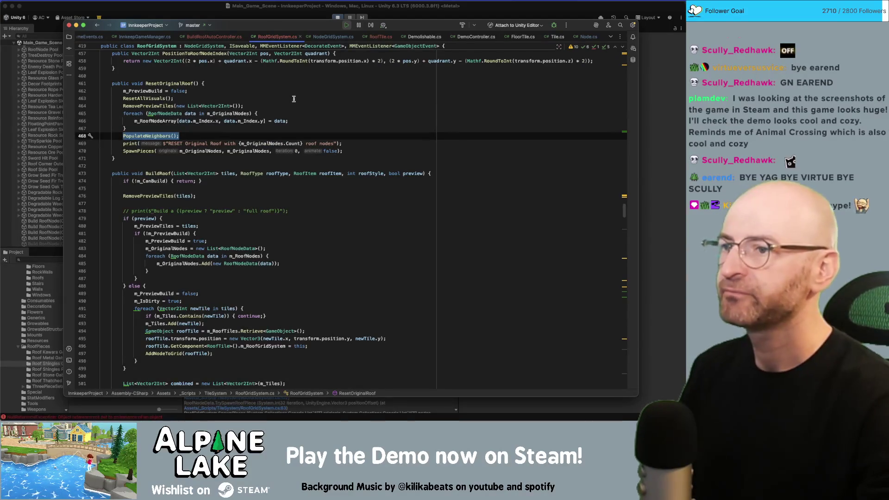
pyautogui.click(263, 139)
pyautogui.scroll(-1, 264, 134)
pyautogui.press('super+f')
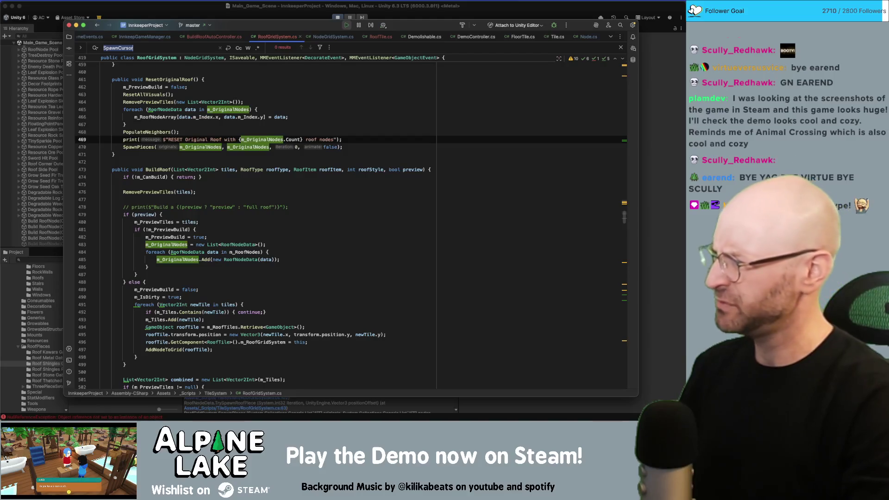
# Inspect BuildRoof's PopulateNeighbors and SpawnPieces calls and where roofItem and m_RoofNodes are used
pyautogui.scroll(-10, 149, 288)
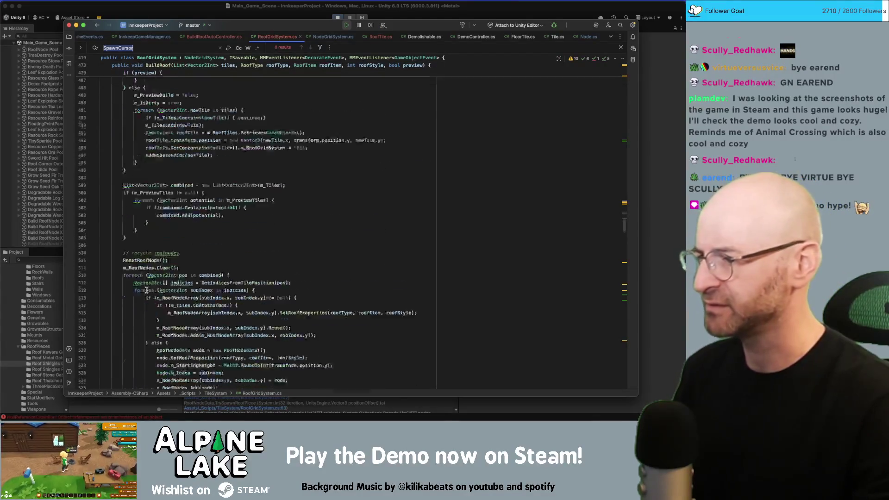
pyautogui.doubleClick(152, 271)
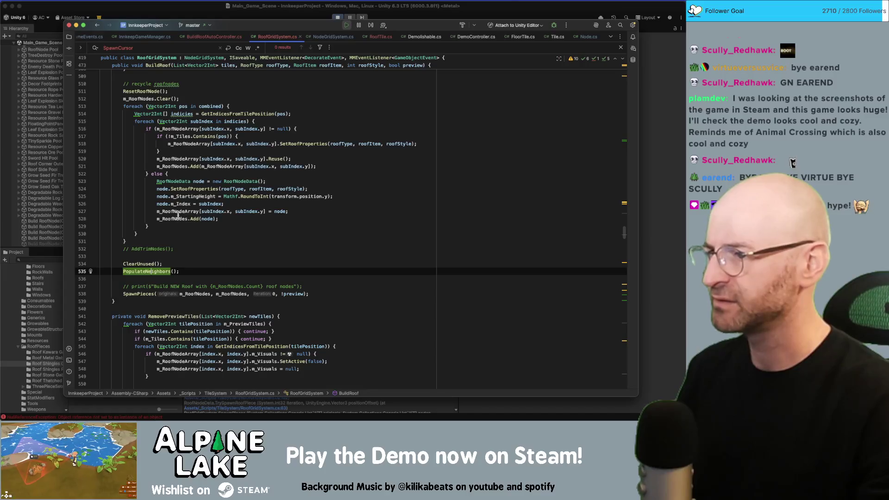
pyautogui.doubleClick(375, 144)
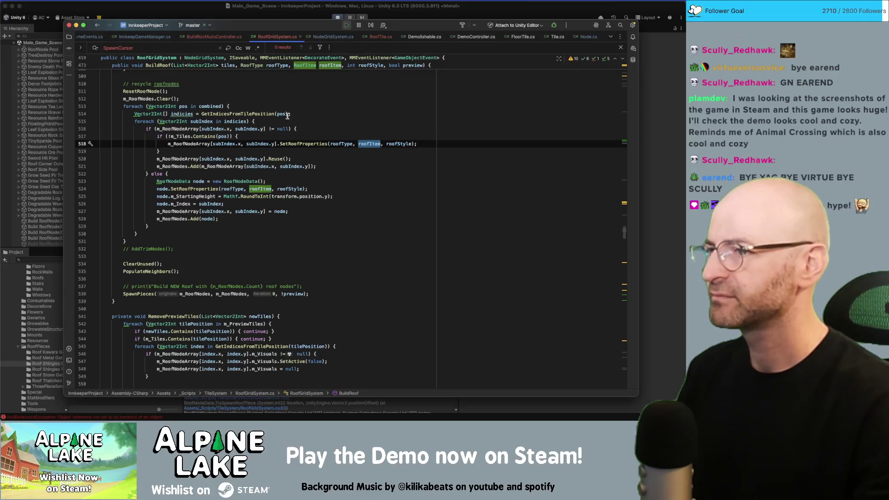
pyautogui.scroll(5, 325, 128)
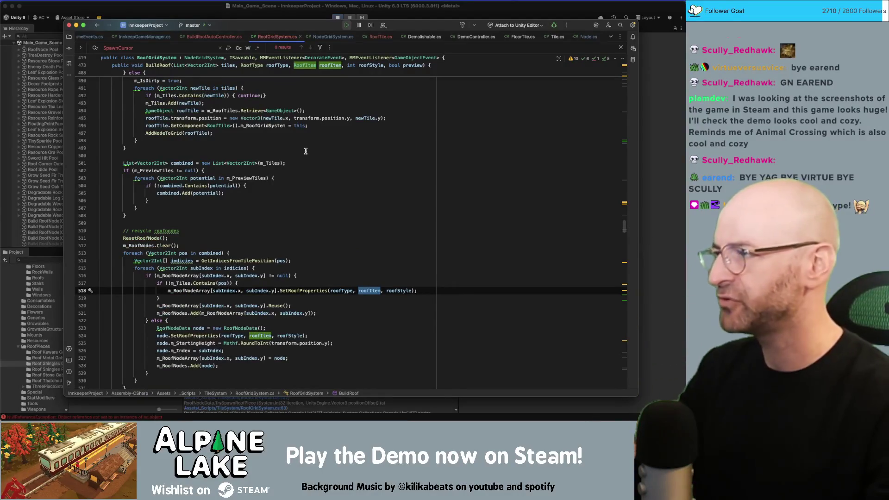
pyautogui.scroll(-5, 626, 227)
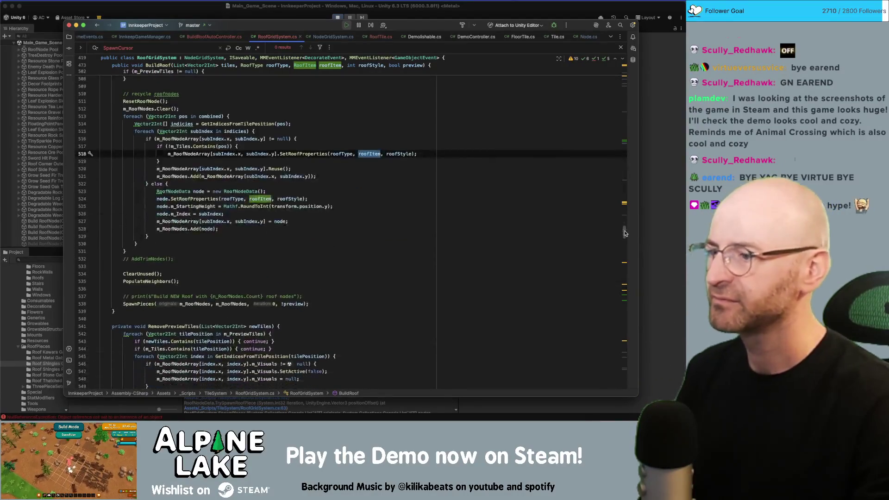
pyautogui.click(315, 287)
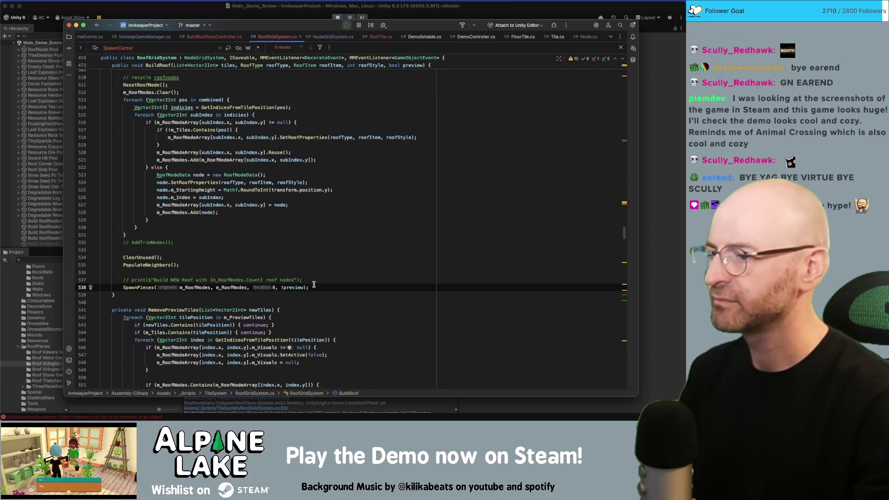
pyautogui.click(196, 288)
pyautogui.scroll(1, 240, 287)
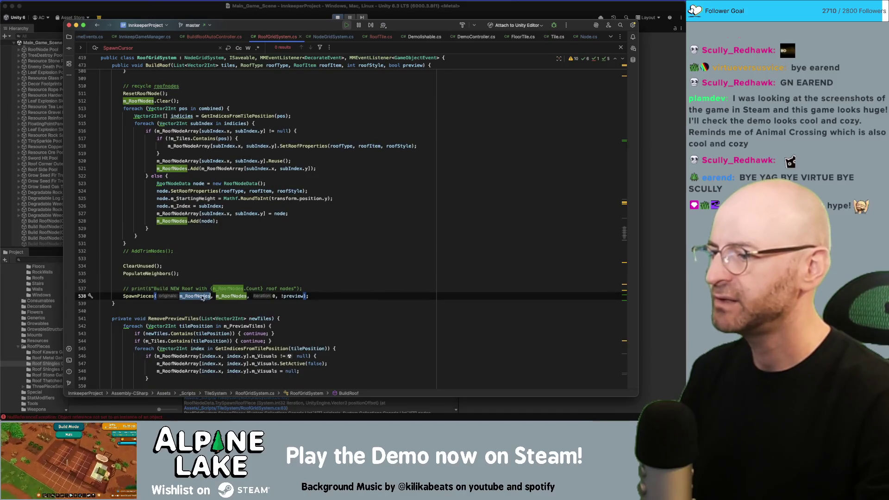
# Declare an empty private void PopulateRoofNodesFromArray() method below BuildRoof
pyautogui.click(257, 311)
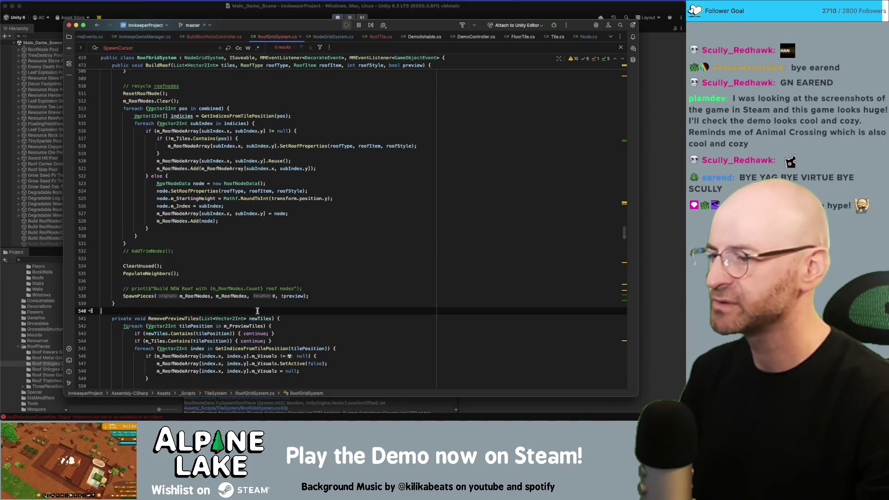
pyautogui.press('Return')
pyautogui.write('public v')
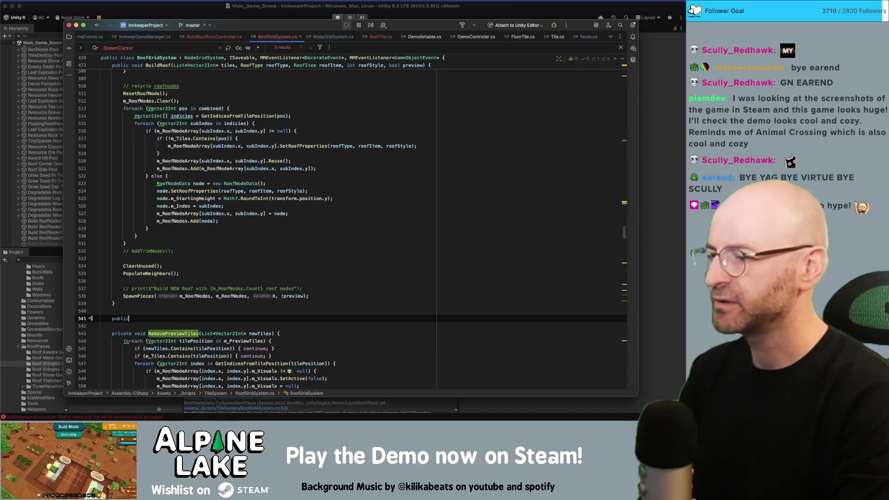
pyautogui.hotkey('shift', 'Home')
pyautogui.write('private voi')
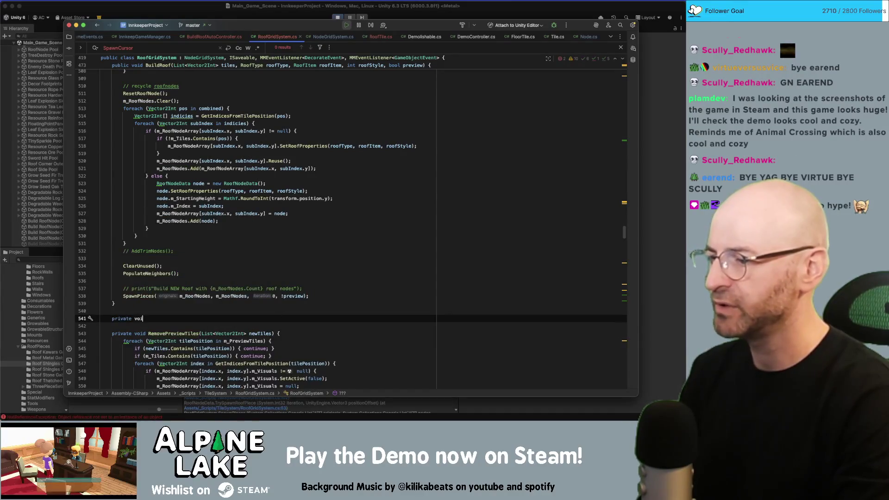
pyautogui.write('d PopulateR')
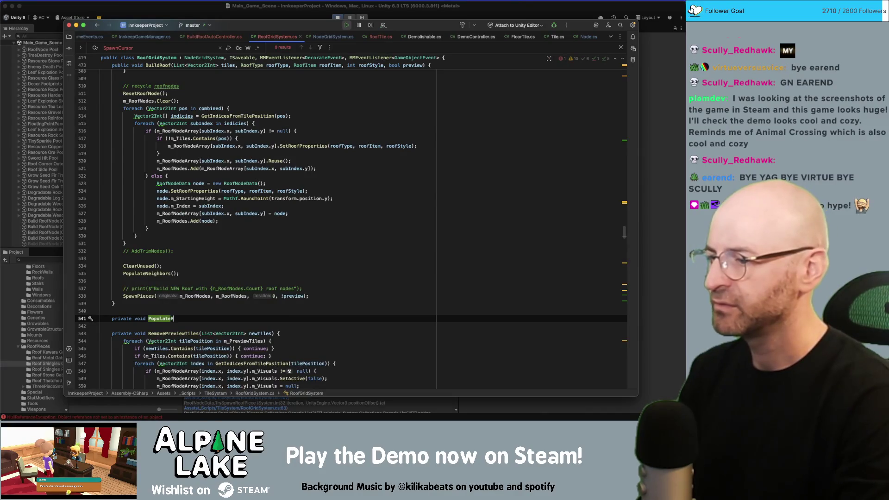
pyautogui.write('oofNodesFromArr')
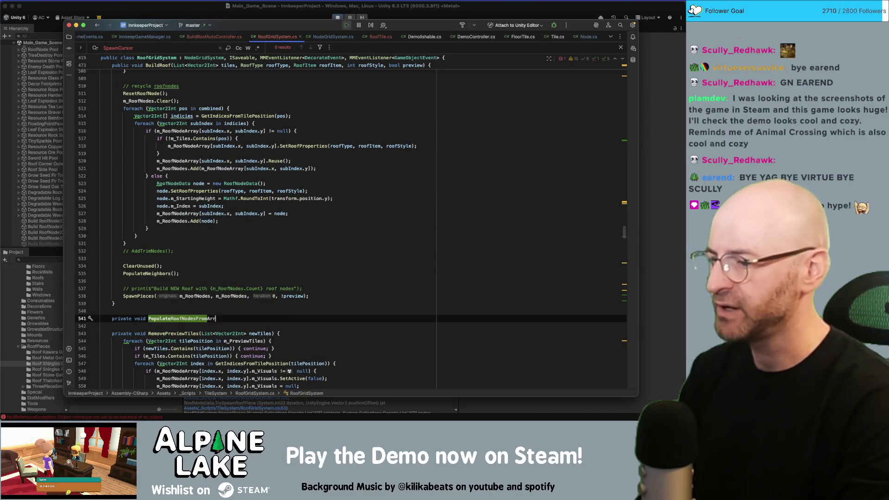
pyautogui.write('ay() {')
pyautogui.press('Return')
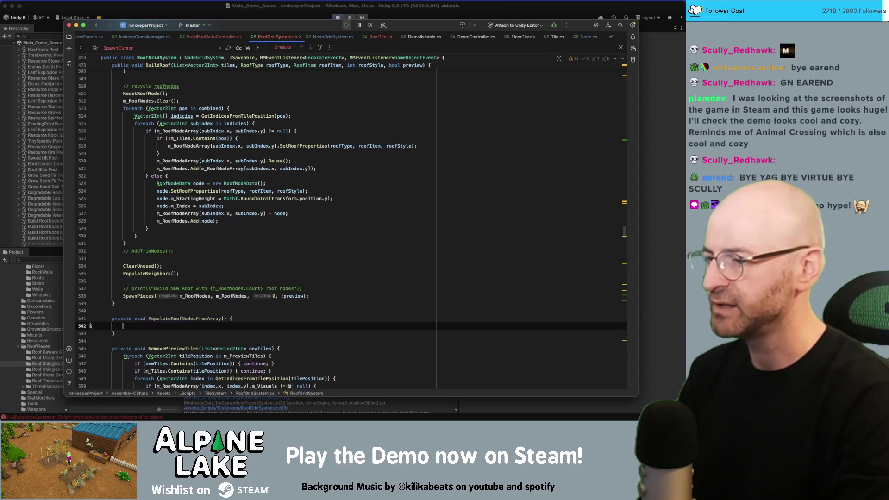
# Reuse ClearUnused's nested x/y loops and null check in the new method, dropping the visuals-clearing block
pyautogui.scroll(-10, 162, 284)
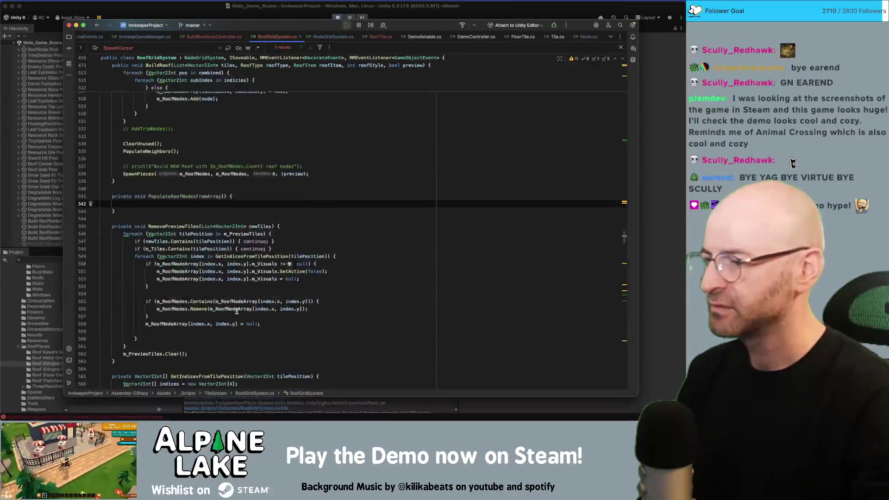
pyautogui.scroll(-8, 162, 284)
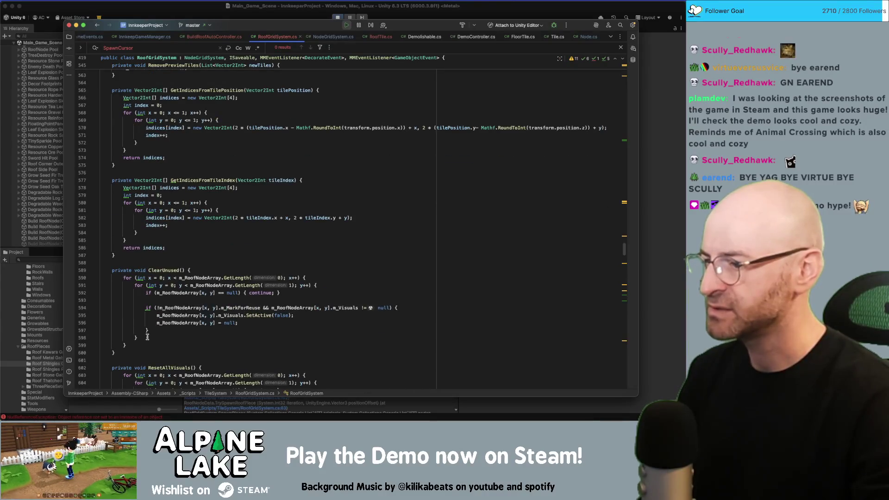
pyautogui.moveTo(131, 344); pyautogui.dragTo(125, 280)
pyautogui.hotkey('ctrl', 'c')
pyautogui.scroll(15, 124, 279)
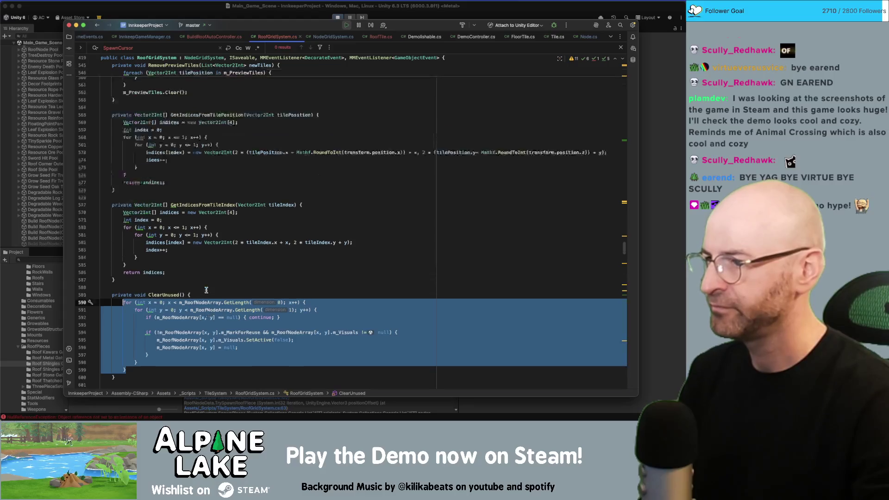
pyautogui.click(173, 310)
pyautogui.hotkey('ctrl', 'v')
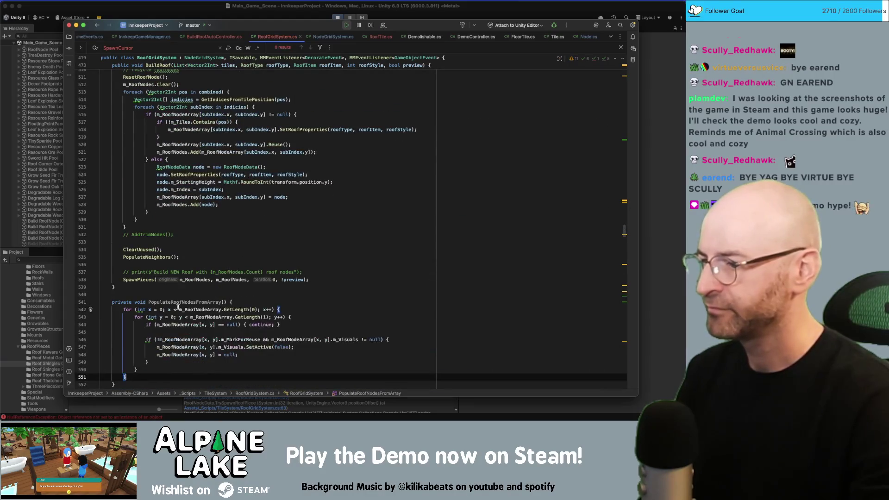
pyautogui.click(183, 312)
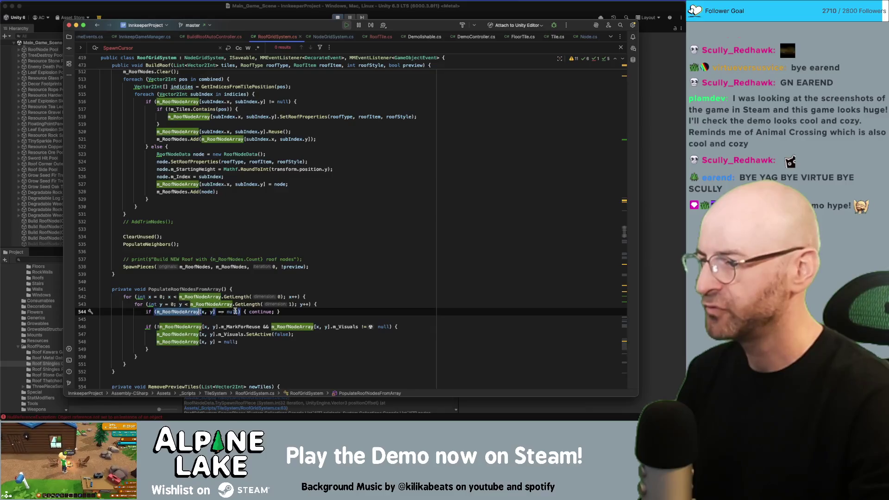
pyautogui.click(278, 312)
pyautogui.press('Down')
pyautogui.moveTo(156, 350); pyautogui.dragTo(147, 321)
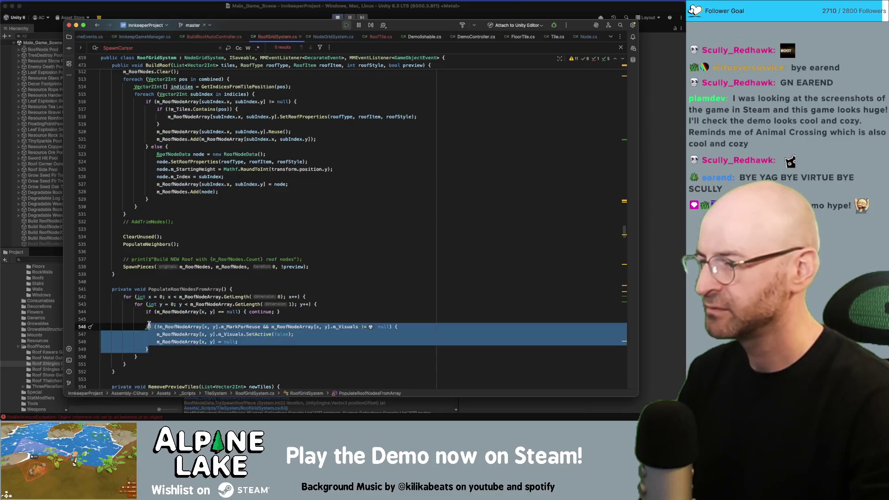
pyautogui.press('BackSpace')
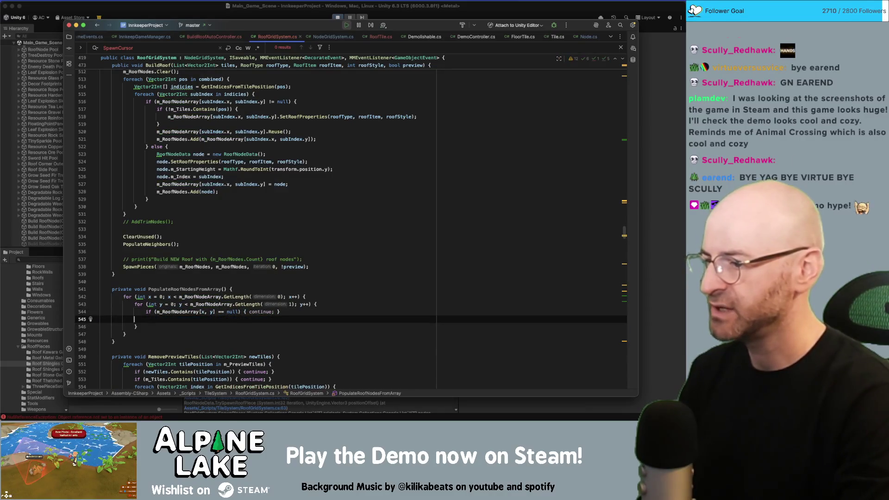
# Add m_RoofNodes.Add(m_RoofNodeArray[x,y]) inside the null check
pyautogui.write('m_RoofNodes.ad')
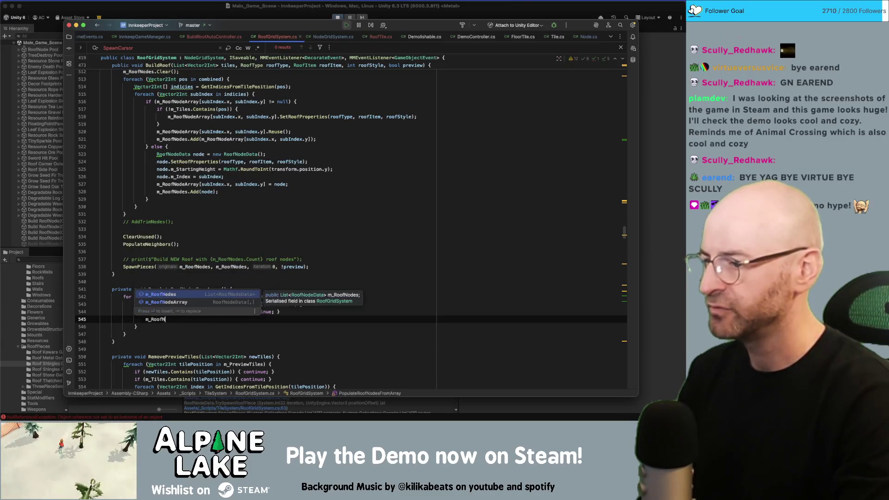
pyautogui.press('Return')
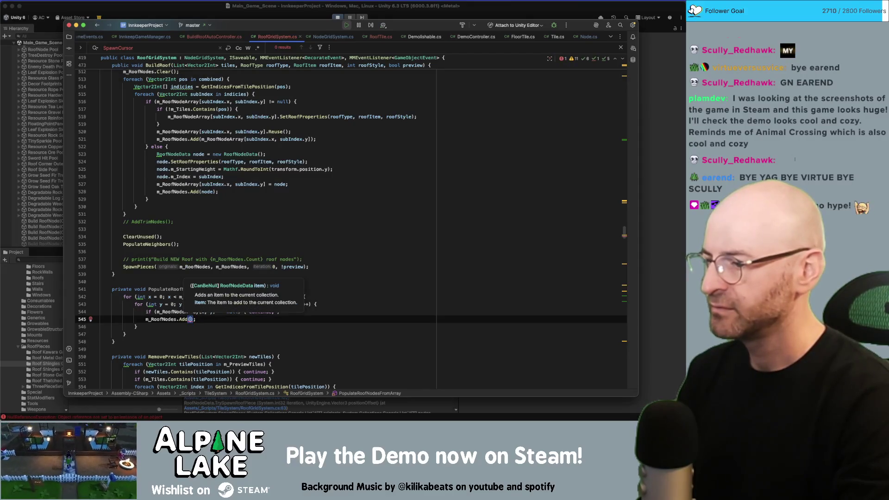
pyautogui.write('m_RoofNode')
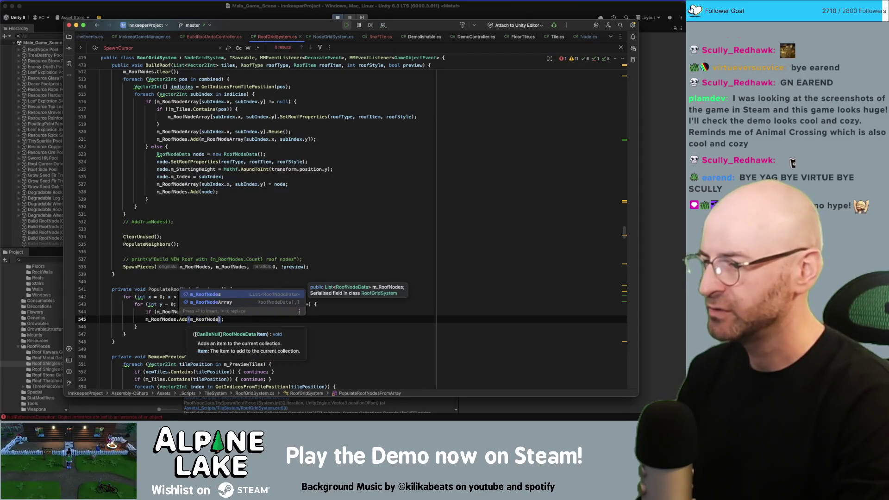
pyautogui.write('[x,')
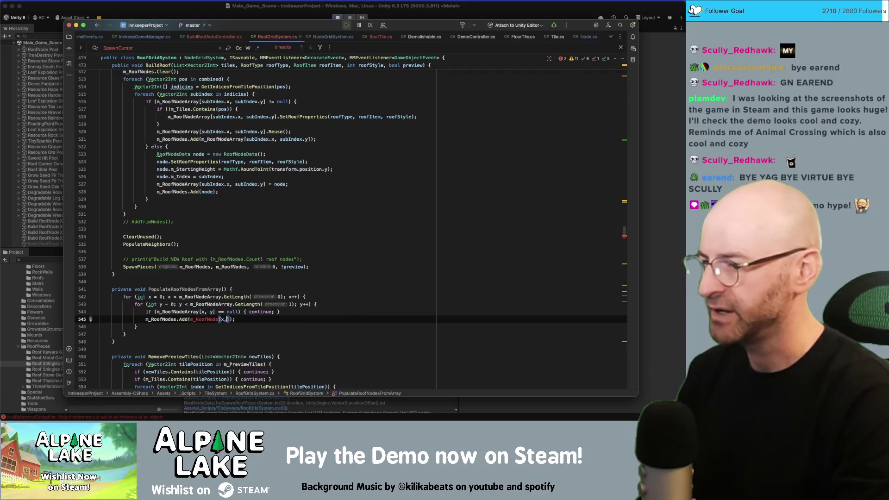
pyautogui.write('y]')
pyautogui.click(219, 319)
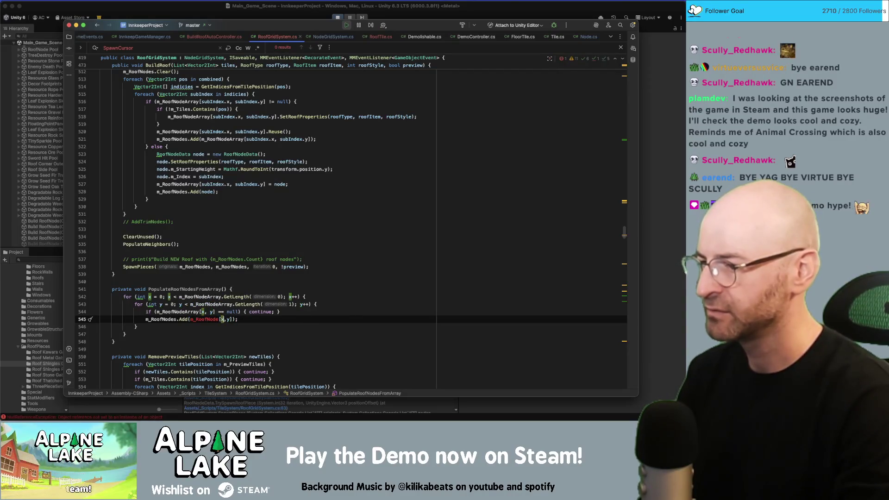
pyautogui.write('Array')
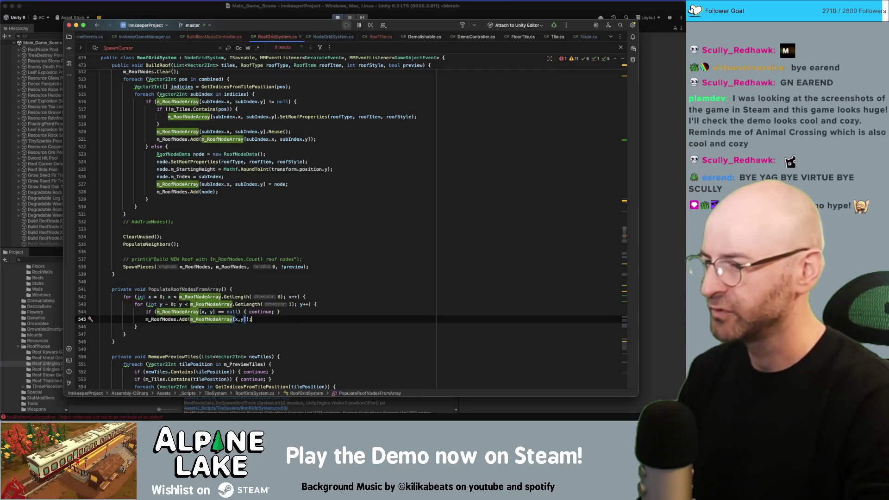
pyautogui.press('Up')
pyautogui.press('Up')
pyautogui.press('Up')
# Insert m_RoofNodes.Clear(); as the method's first line
pyautogui.press('Return')
pyautogui.write('m_+R')
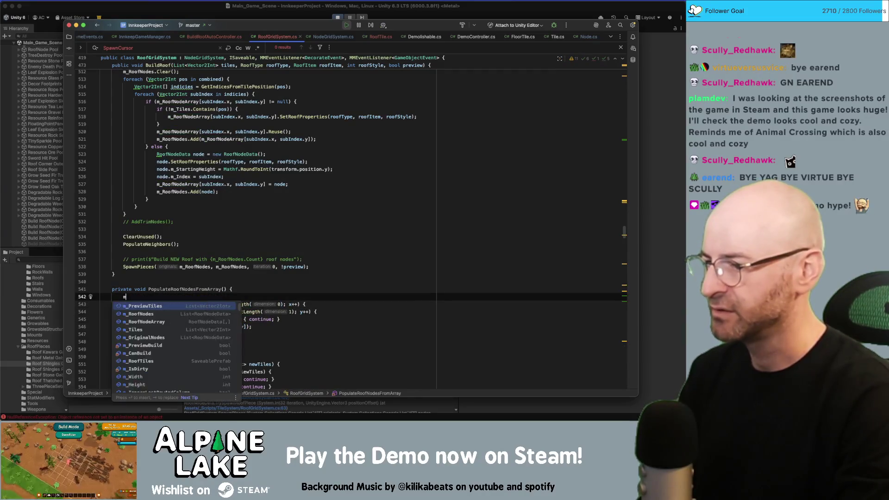
pyautogui.press('BackSpace')
pyautogui.press('BackSpace')
pyautogui.write('RoofNodes.')
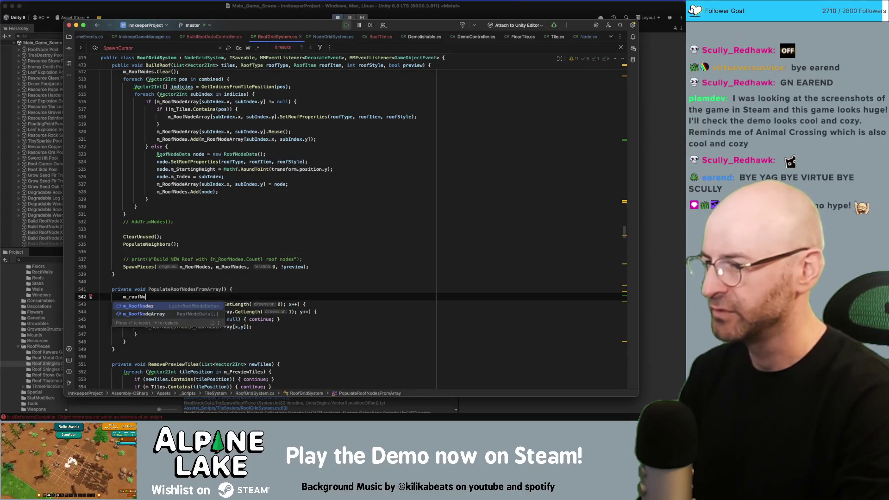
pyautogui.write('Clear();')
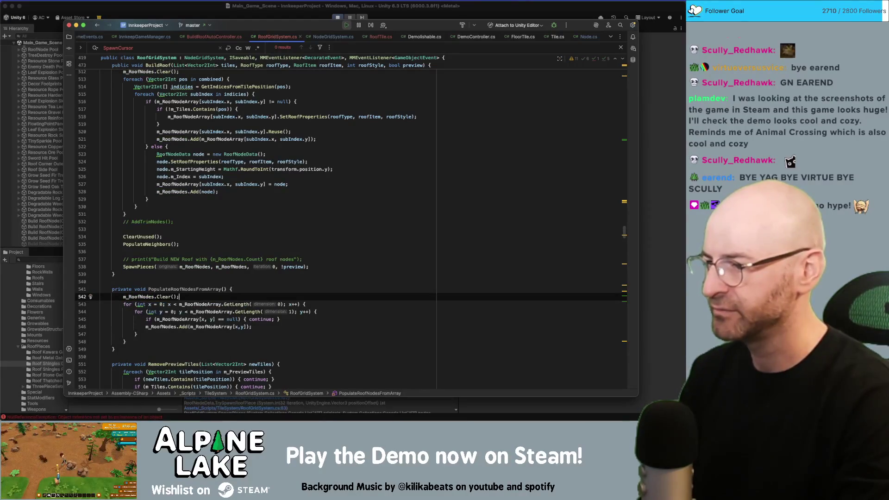
pyautogui.doubleClick(186, 289)
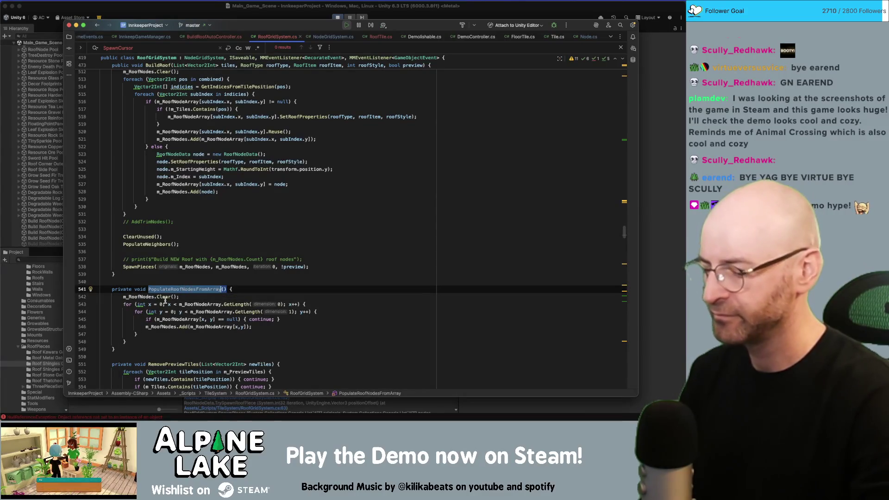
# Add PopulateRoofNodesFromArray(); after the RoofTileDestroyed loop and comment out the BuildRoof call
pyautogui.hotkey('ctrl', 'End')
pyautogui.scroll(5, 202, 270)
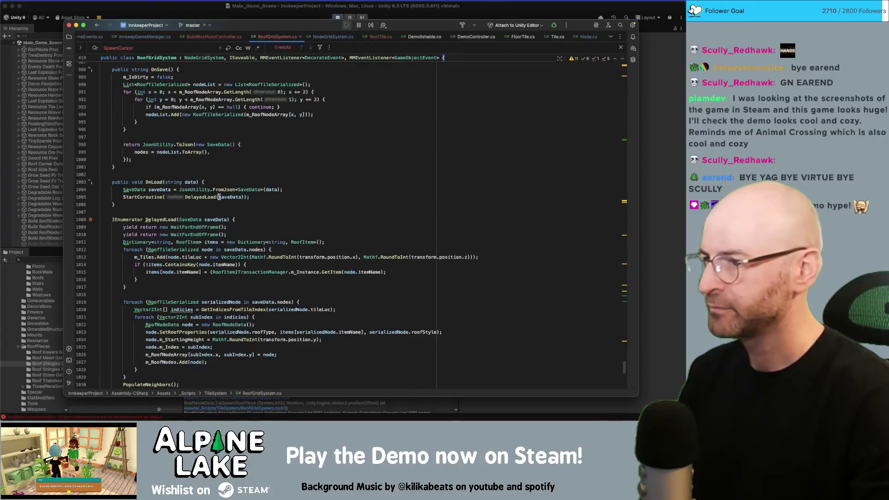
pyautogui.scroll(5, 217, 231)
pyautogui.scroll(10, 217, 195)
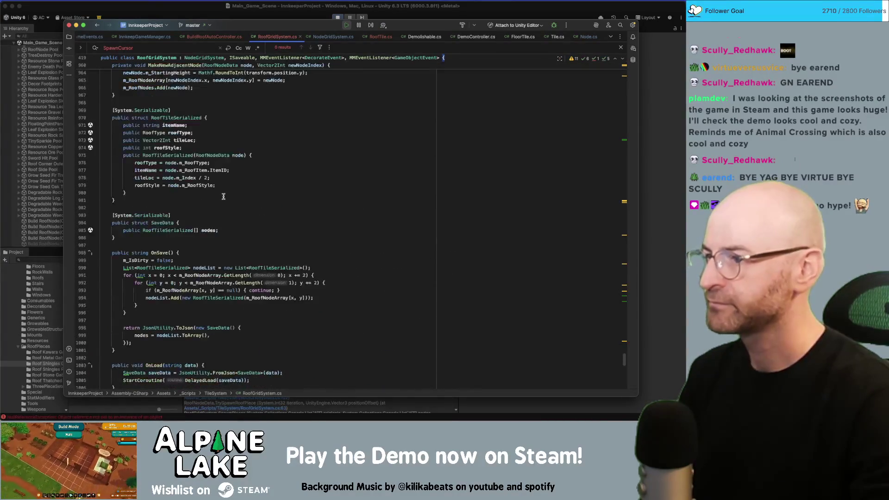
pyautogui.scroll(7, 202, 201)
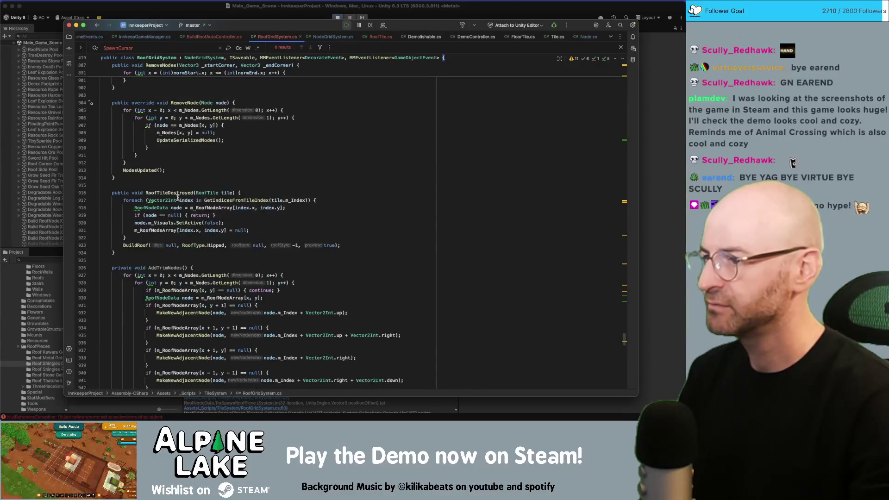
pyautogui.click(181, 238)
pyautogui.press('Return')
pyautogui.write('PopulateRoofNodesFromArray')
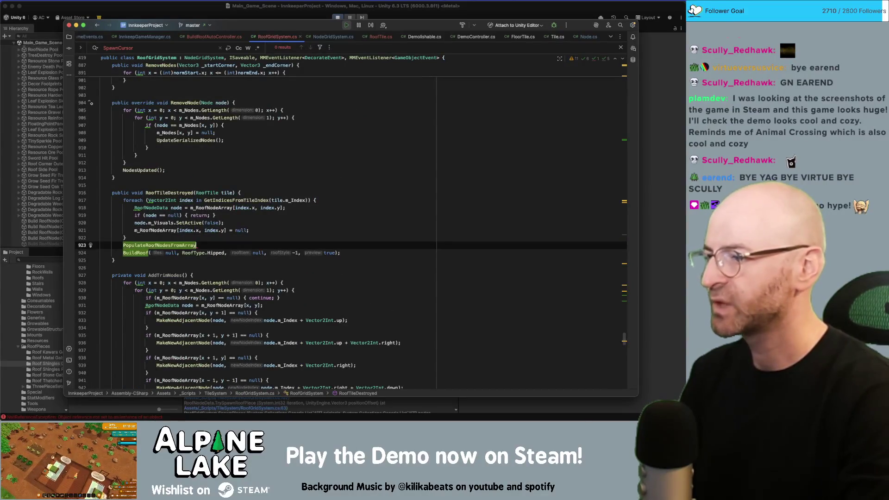
pyautogui.write('();')
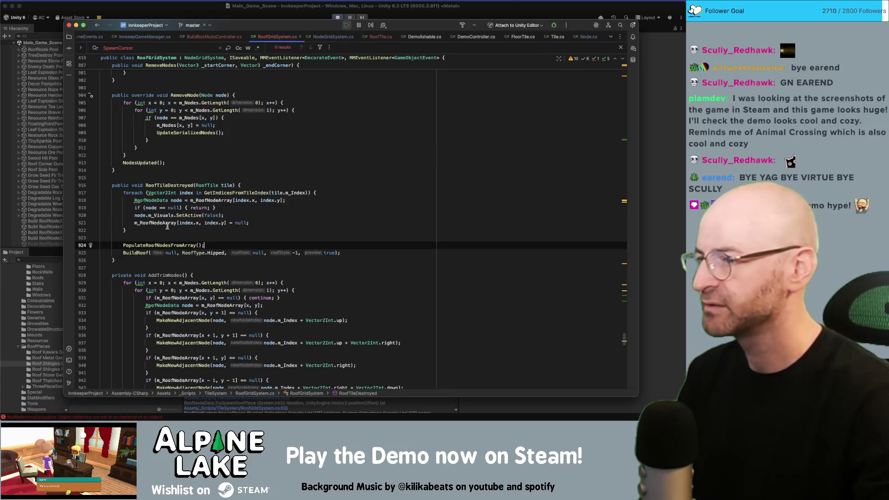
pyautogui.doubleClick(139, 246)
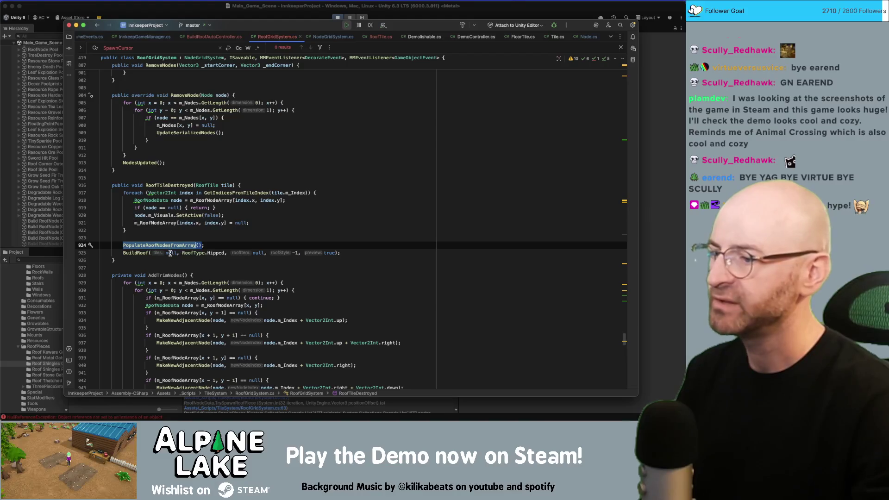
pyautogui.doubleClick(171, 252)
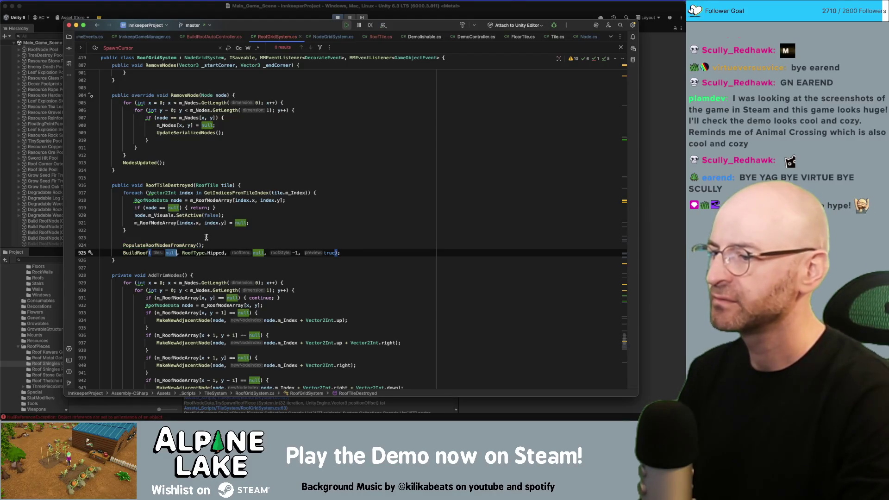
pyautogui.press('super+slash')
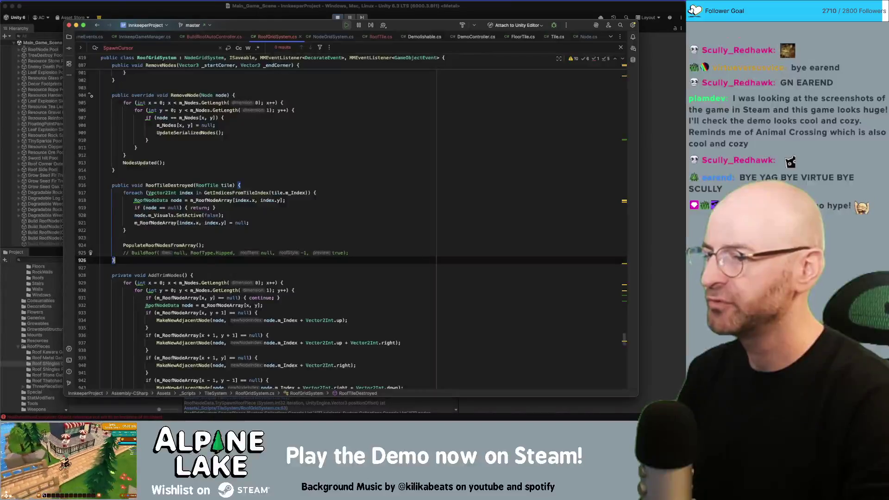
# Add the call SpawnPieces(m_RoofNodes, m_RoofNodes, 0, false); below the commented BuildRoof
pyautogui.press('Up')
pyautogui.press('End')
pyautogui.press('Return')
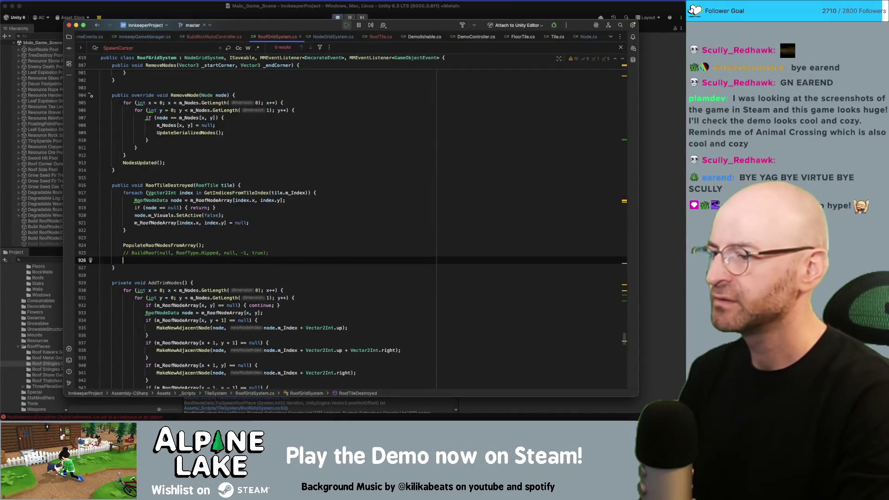
pyautogui.write('Spawn')
pyautogui.press('Return')
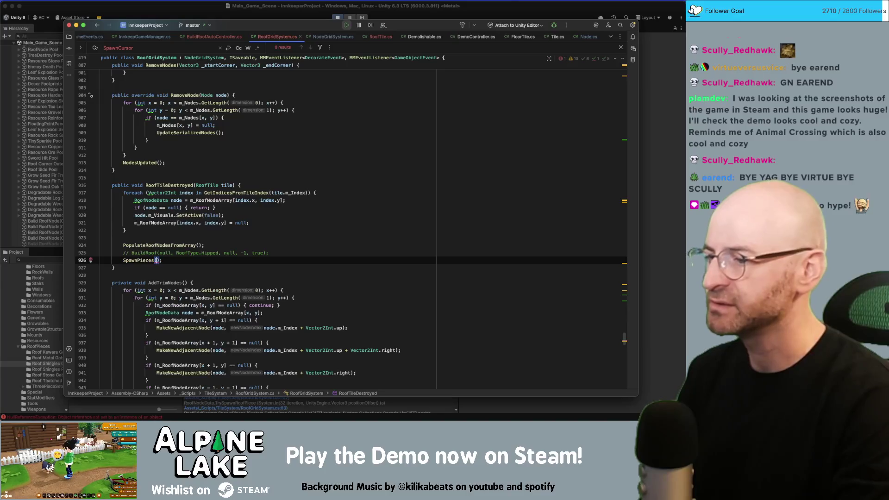
pyautogui.press('Up')
pyautogui.press('Down')
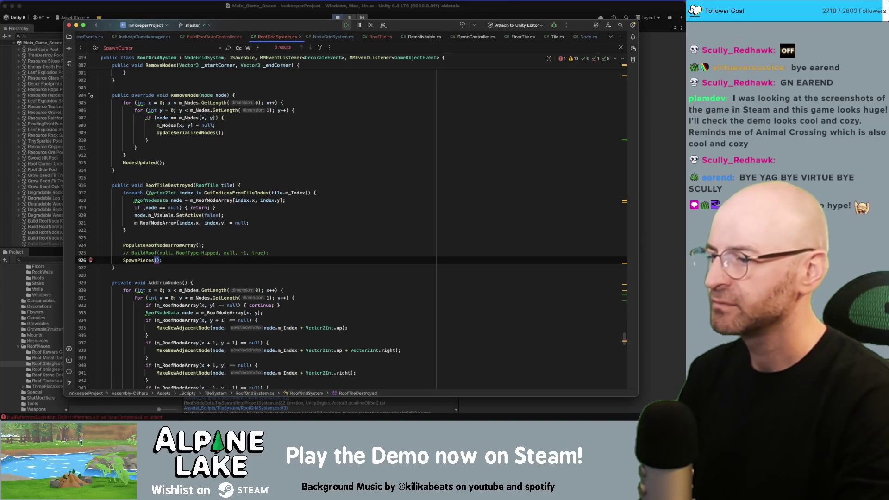
pyautogui.write('m_Roo')
pyautogui.press('Return')
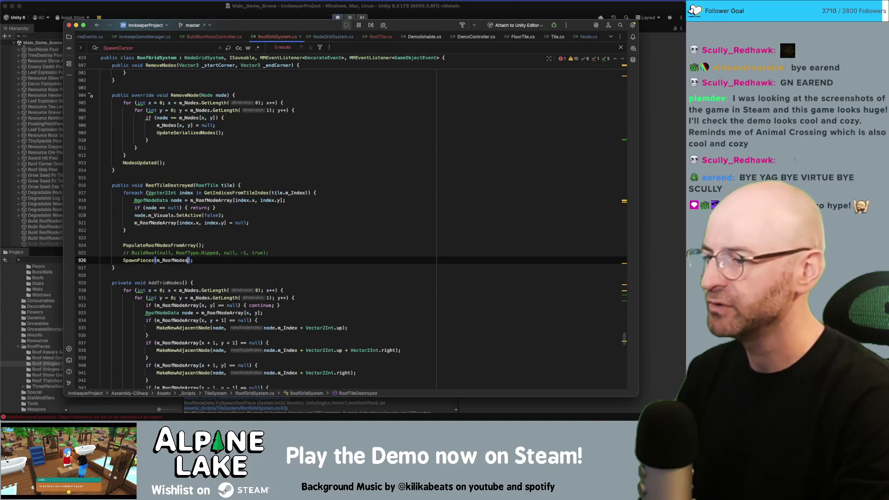
pyautogui.write(', m_R')
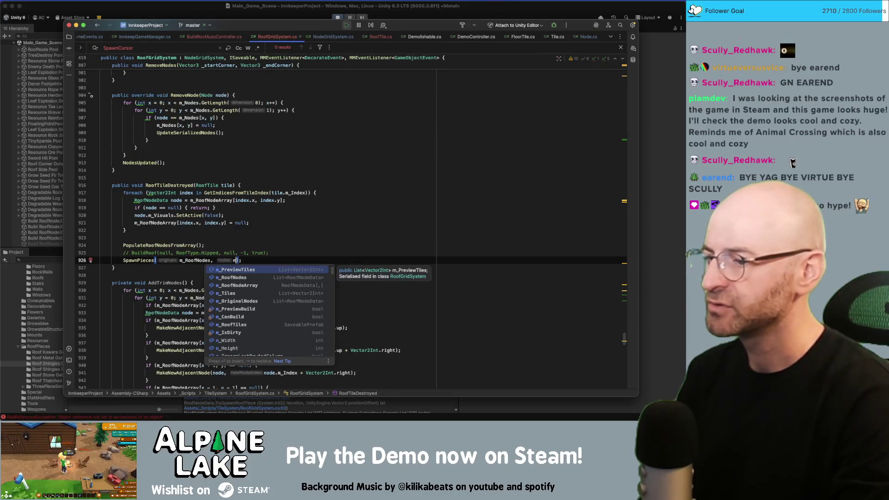
pyautogui.press('Return')
pyautogui.write(', ')
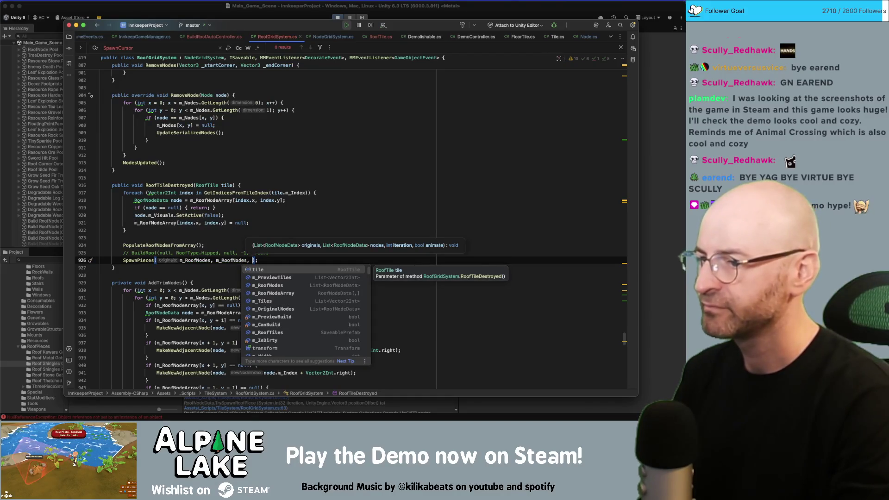
pyautogui.write('0')
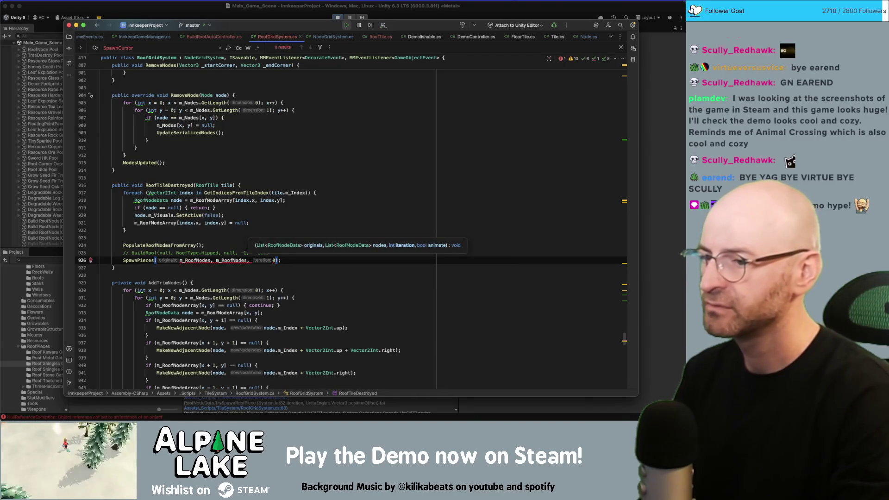
pyautogui.write(', false')
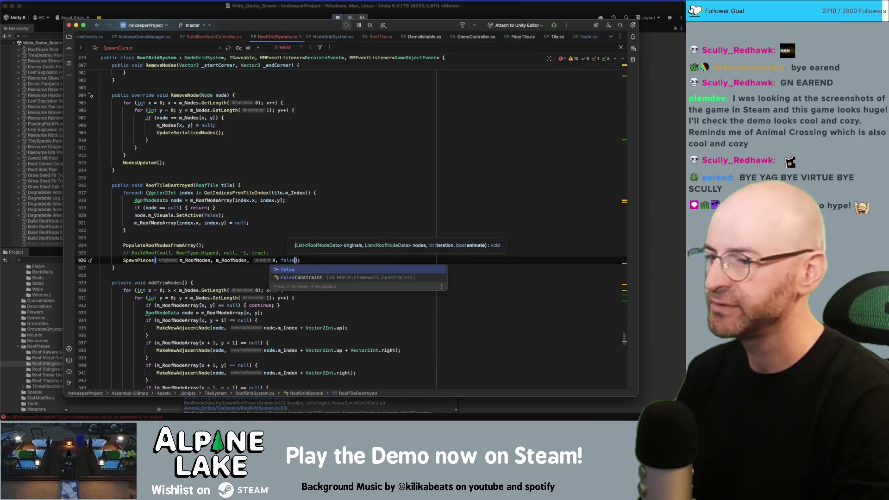
pyautogui.press('Escape')
# Insert PopulateNeighbors(); above SpawnPieces, delete the commented BuildRoof line, and stop Play mode in Unity
pyautogui.press('super+alt+Return')
pyautogui.write('P')
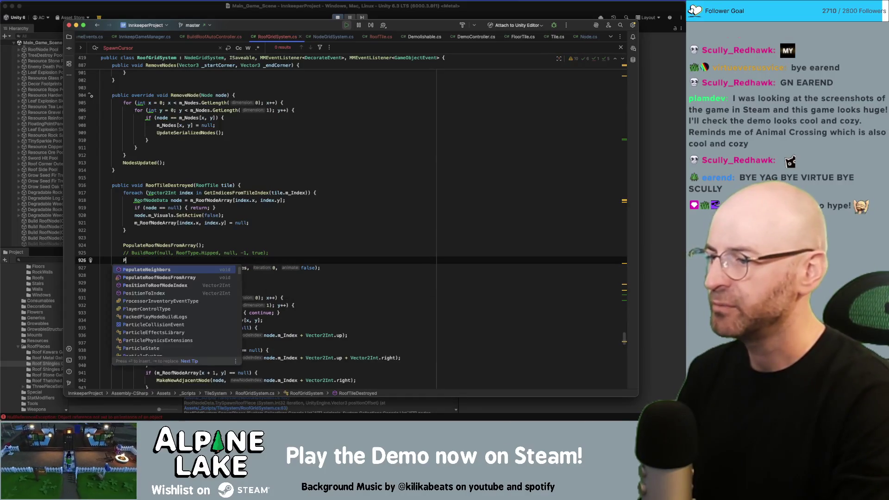
pyautogui.write('opulate')
pyautogui.press('Return')
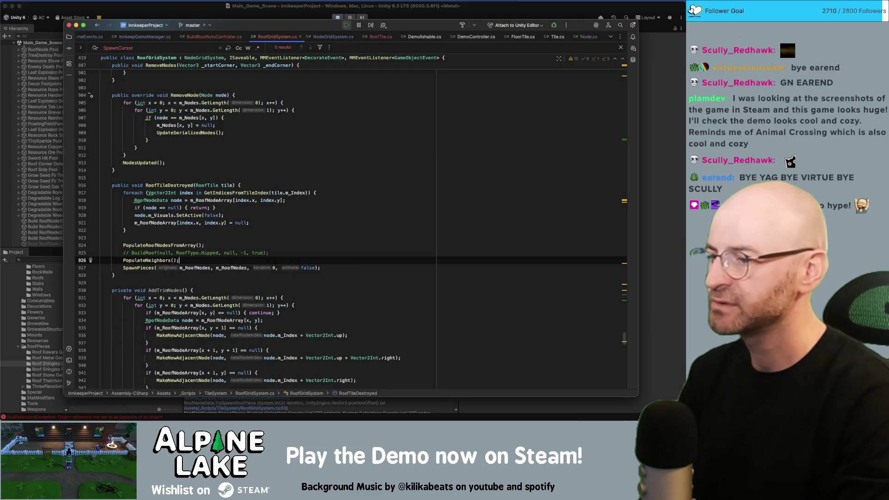
pyautogui.press('Up')
pyautogui.hotkey('alt', 'Up')
pyautogui.hotkey('alt', 'Up')
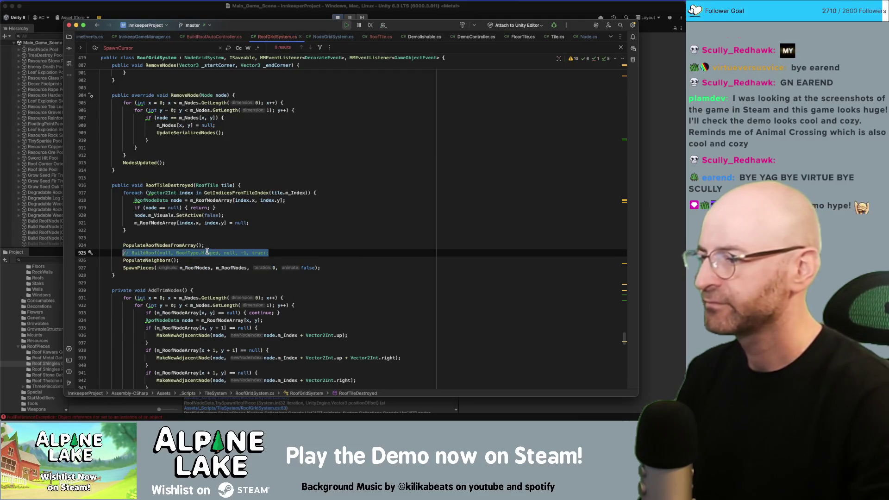
pyautogui.press('BackSpace')
pyautogui.click(134, 10)
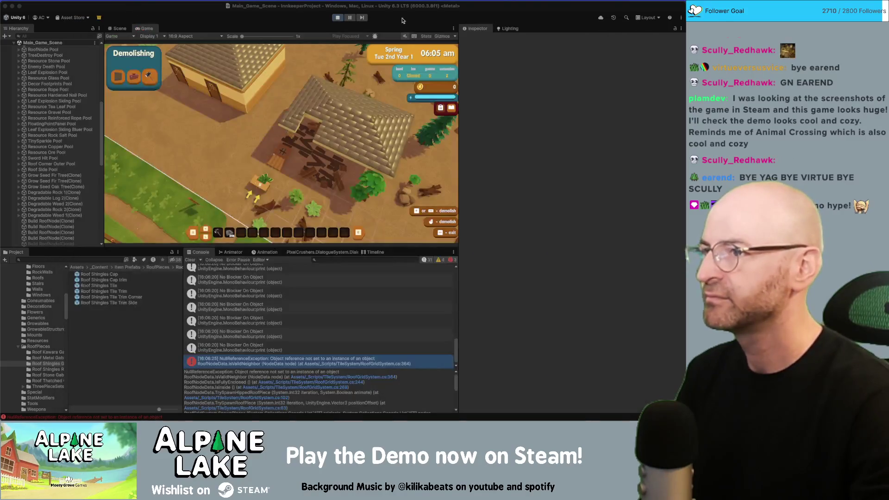
pyautogui.click(337, 18)
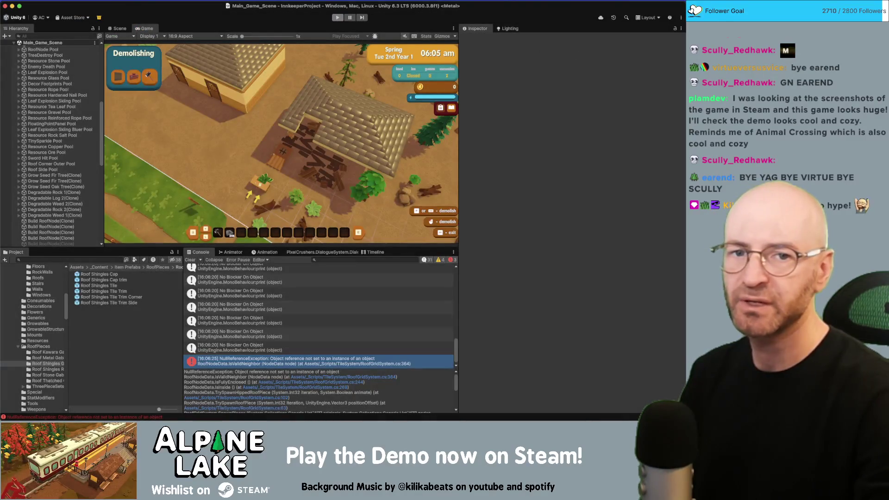
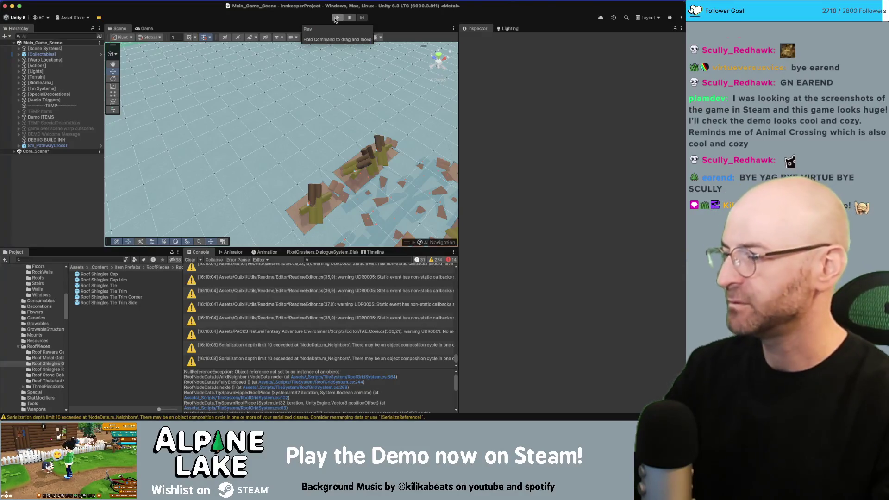
# Start play mode so the Alpine Lake game runs with the character outside the inn
pyautogui.click(338, 17)
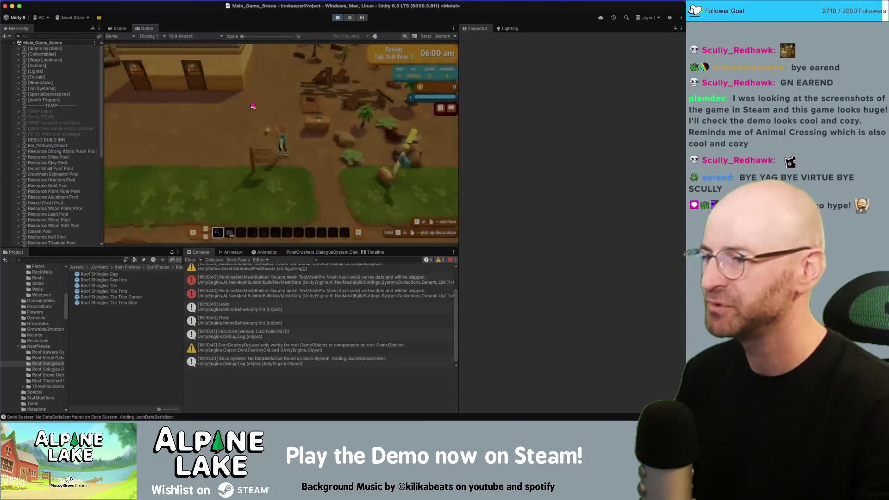
# Leave foundation building mode, switch to demolishing mode and dismiss its tutorial popup
pyautogui.press('b')
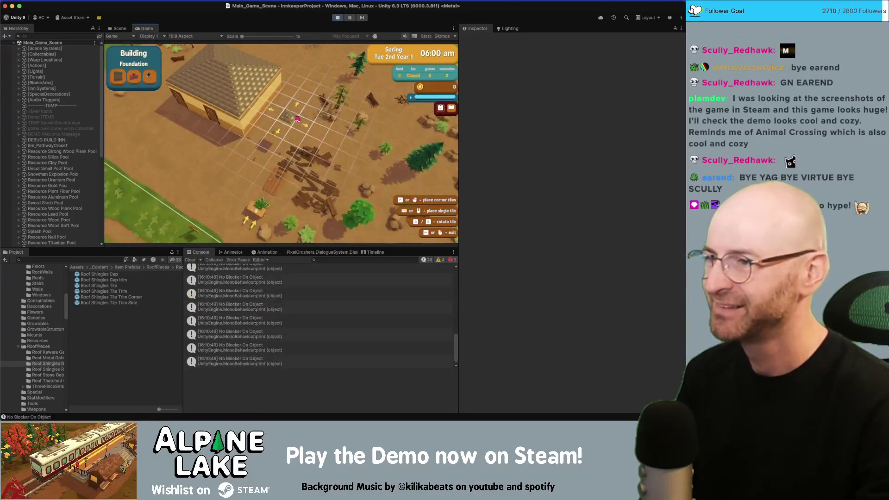
pyautogui.rightClick(355, 201)
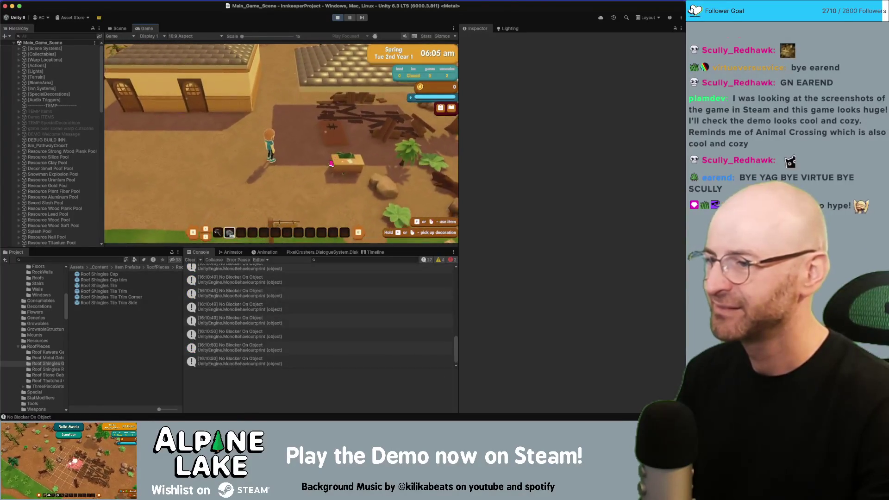
pyautogui.press('x')
pyautogui.click(281, 159)
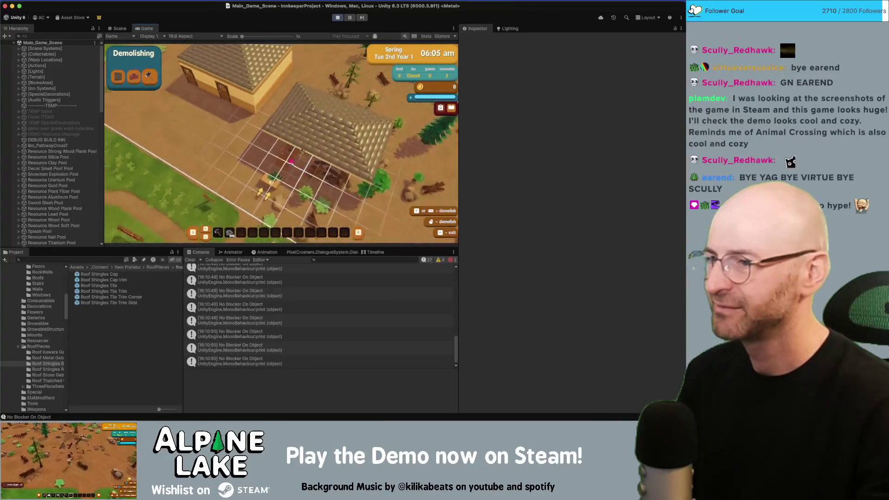
# Demolish several tiles along the house roof, including one that cannot be removed
pyautogui.click(279, 149)
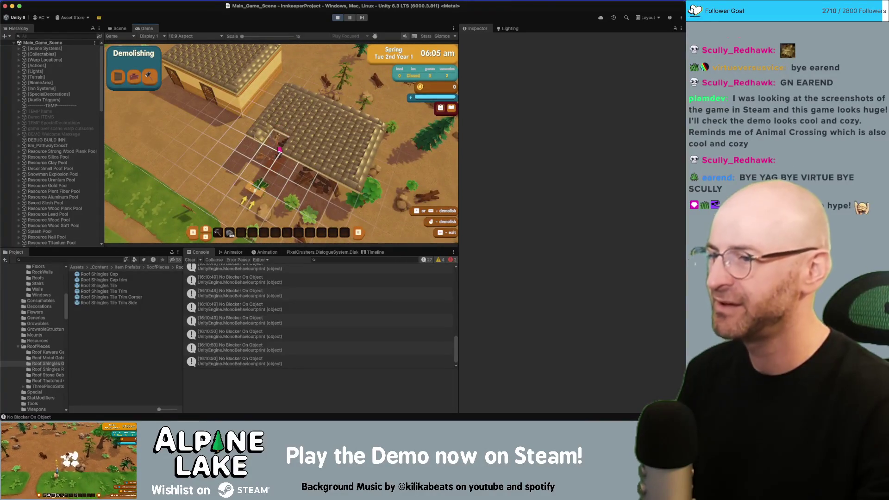
pyautogui.press('d')
pyautogui.click(330, 139)
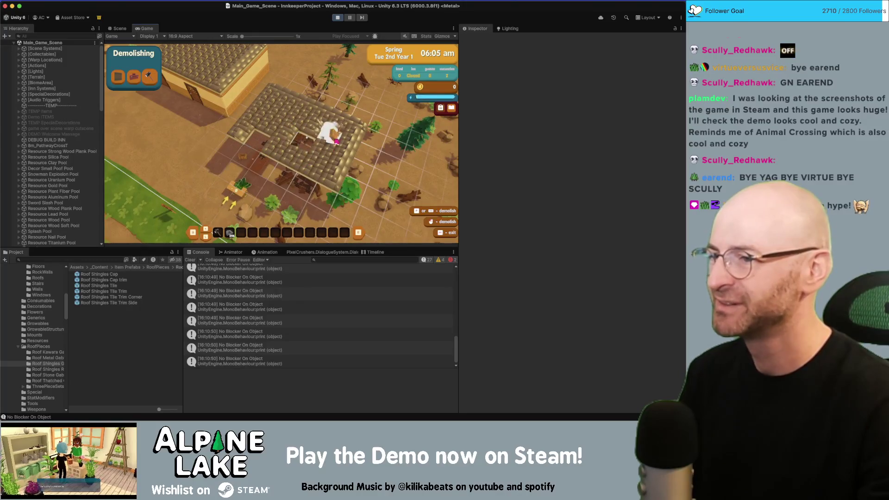
pyautogui.click(276, 104)
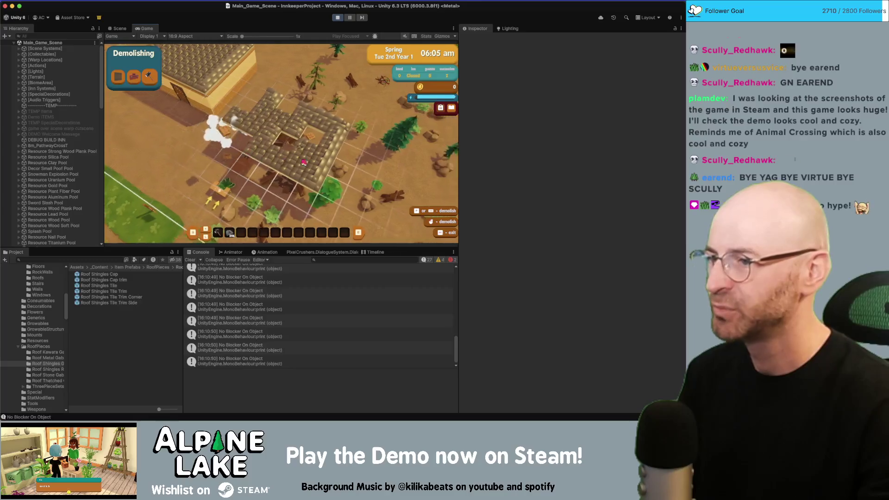
pyautogui.press('d')
pyautogui.click(266, 153)
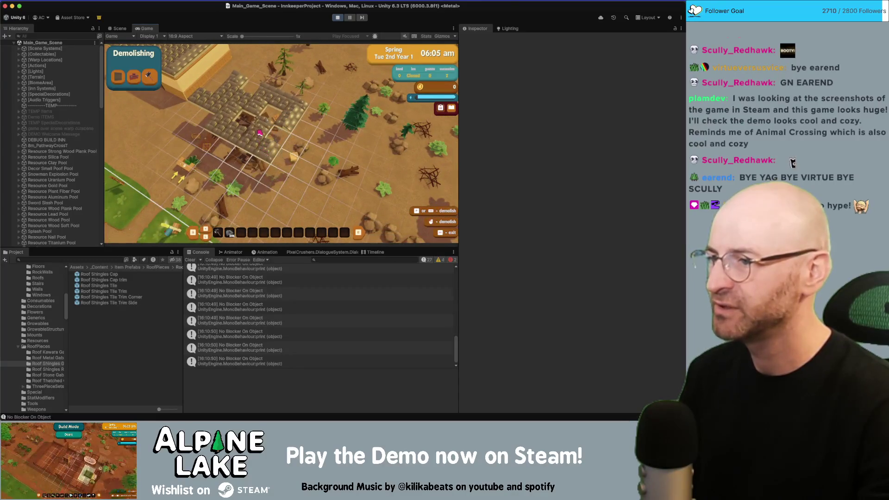
pyautogui.scroll(3, 250, 125)
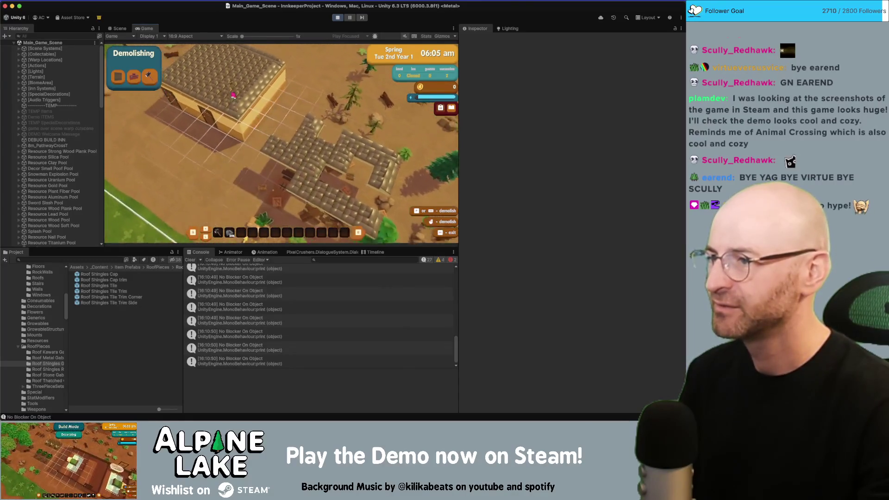
pyautogui.click(233, 96)
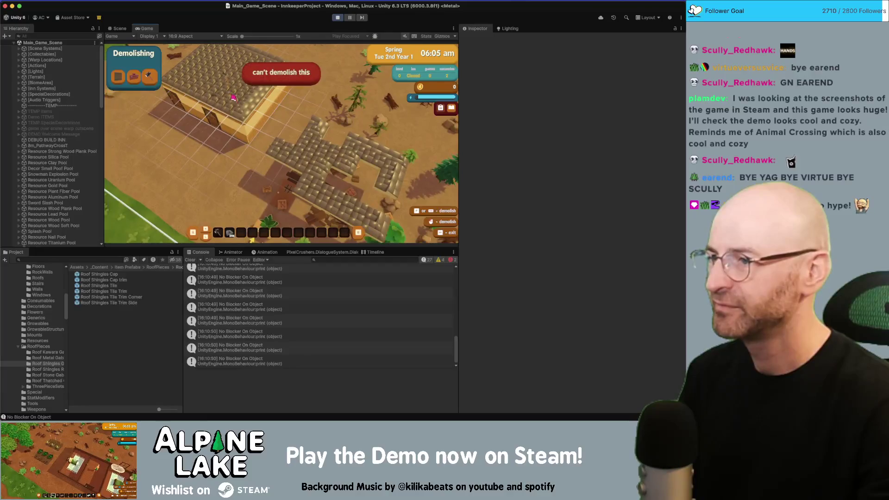
# Demolish the remaining roof tiles across the middle and left side of the roof
pyautogui.press('d')
pyautogui.click(286, 145)
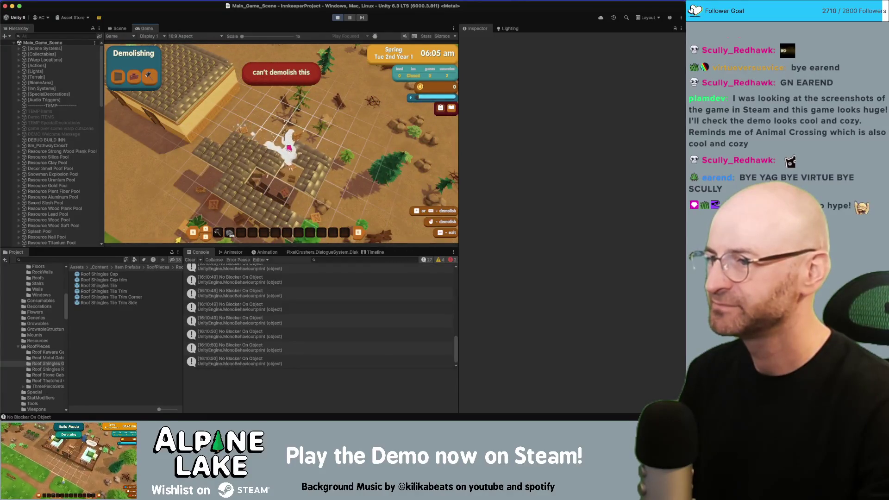
pyautogui.press('d')
pyautogui.click(312, 144)
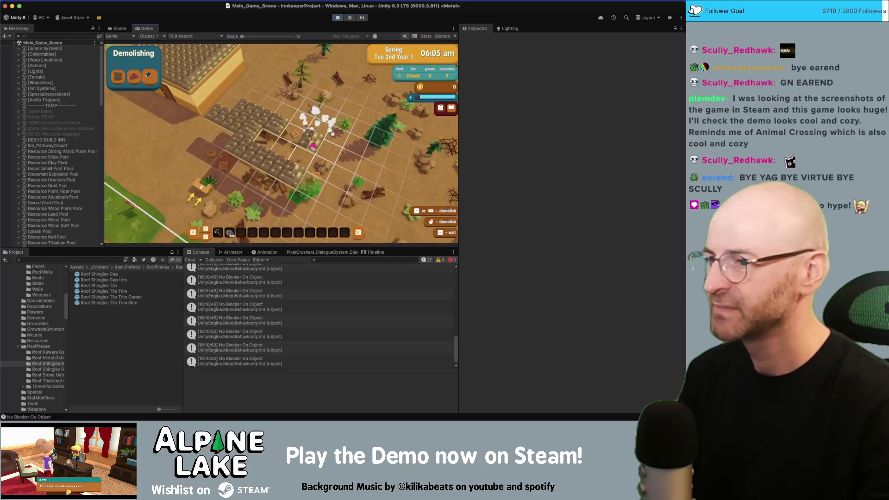
pyautogui.press('a')
pyautogui.click(283, 135)
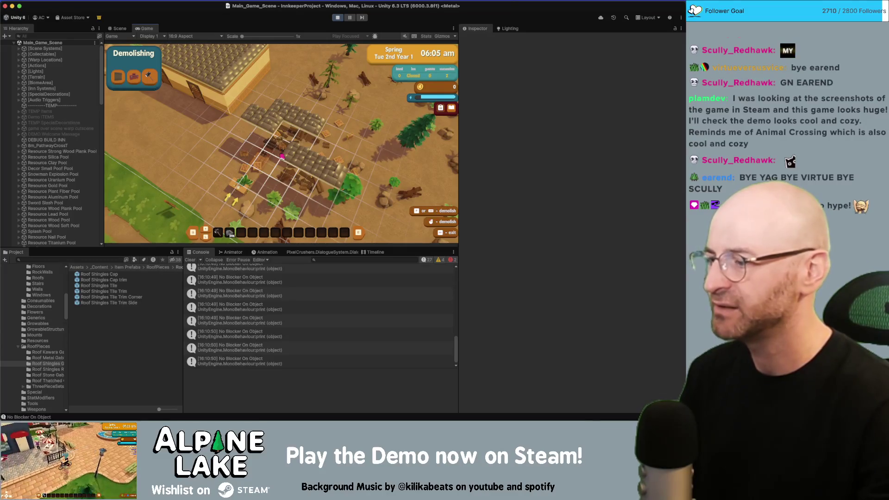
pyautogui.click(279, 158)
pyautogui.click(278, 120)
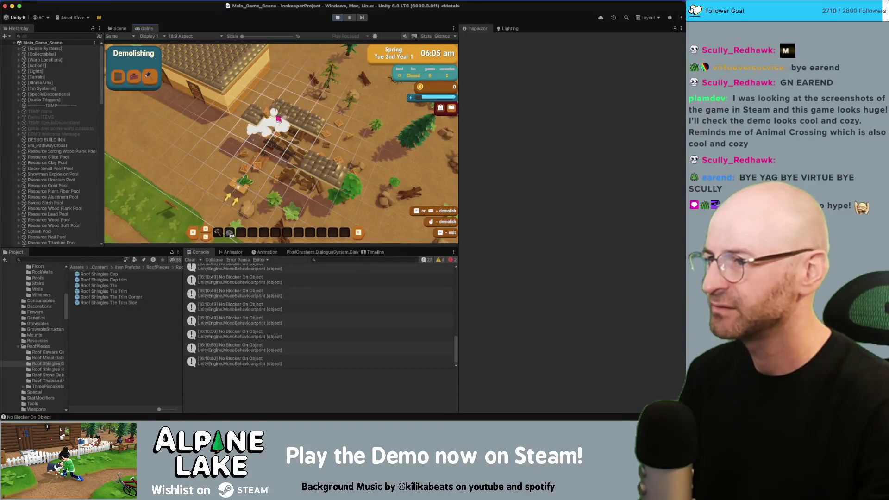
# Exit demolishing mode, stop play mode and bring RoofGridSystem.cs in Rider forward
pyautogui.press('Escape')
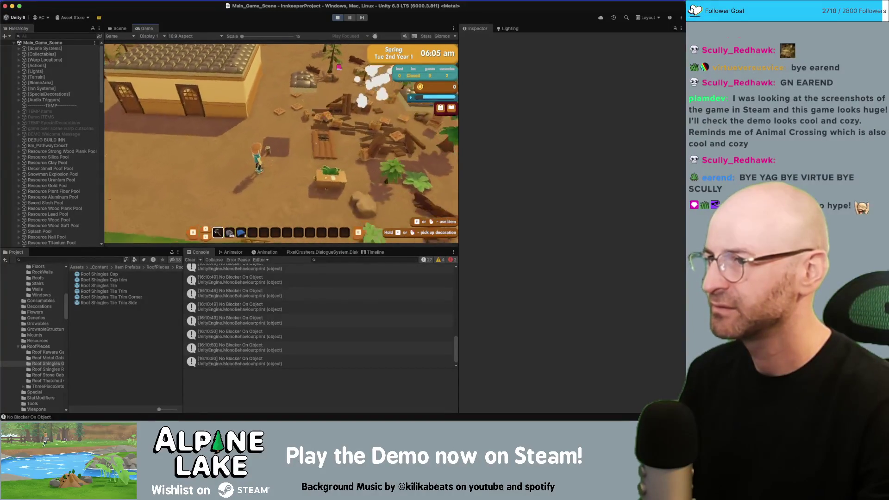
pyautogui.click(337, 18)
pyautogui.press('super+Tab')
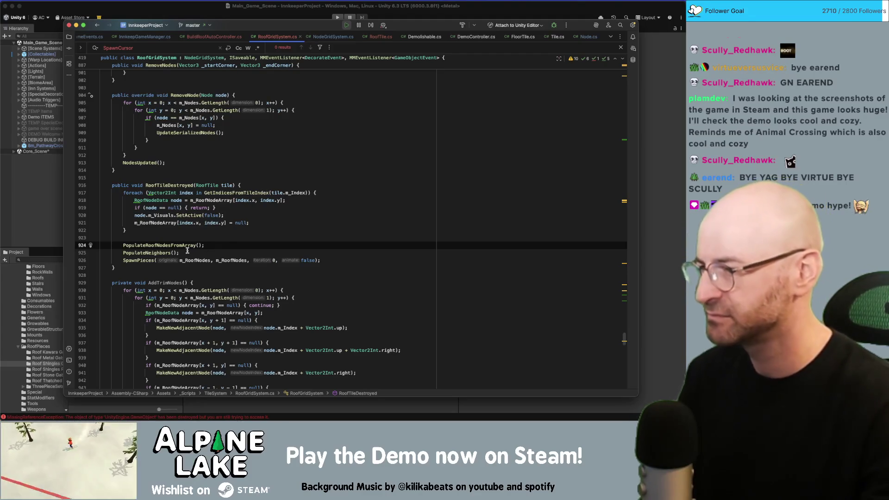
# Jump from the SpawnPieces call on line 926 to its declaration and inspect the originals parameter
pyautogui.doubleClick(149, 261)
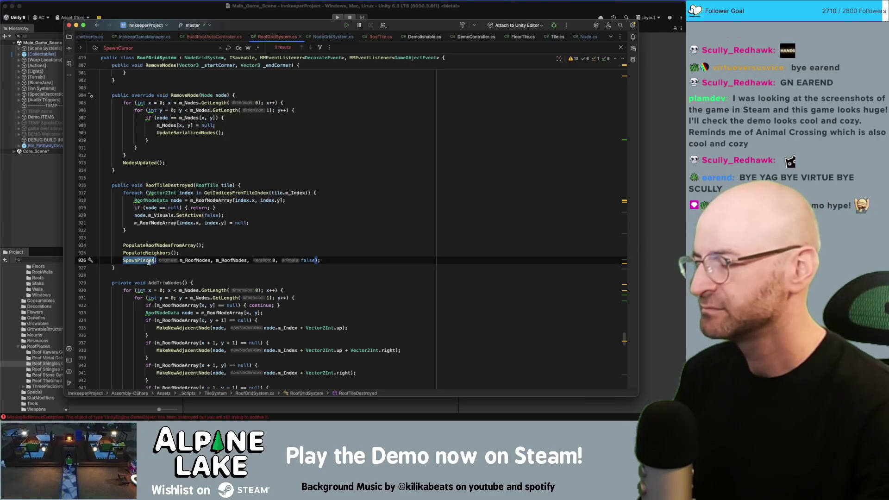
pyautogui.click(150, 262)
pyautogui.press('super+b')
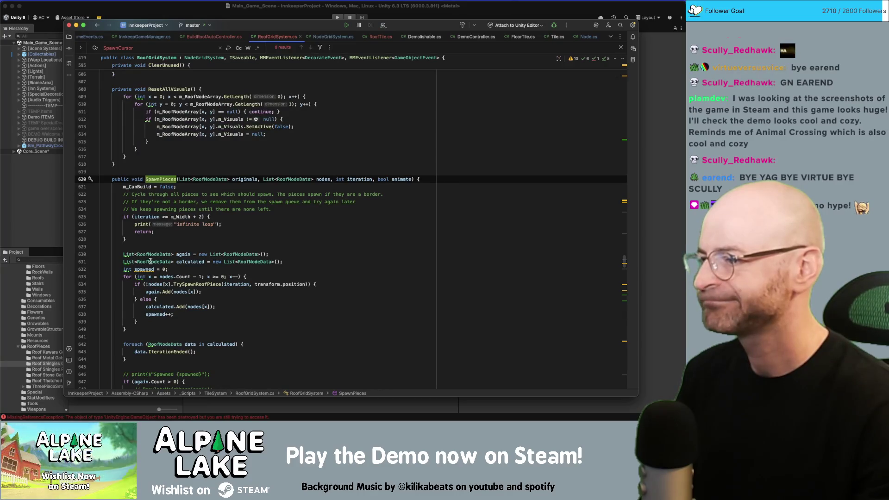
pyautogui.doubleClick(240, 179)
# Scroll up to ResetOriginalRoof and locate its ResetAllVisuals call
pyautogui.scroll(10, 211, 211)
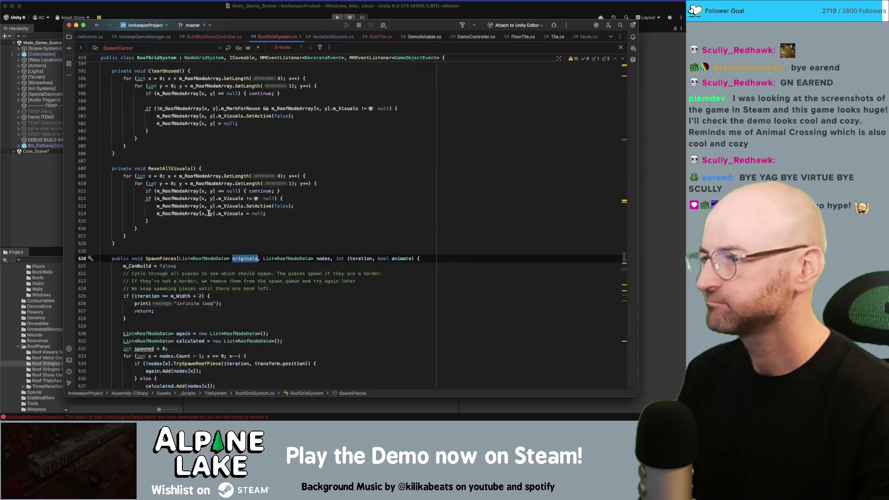
pyautogui.scroll(15, 207, 212)
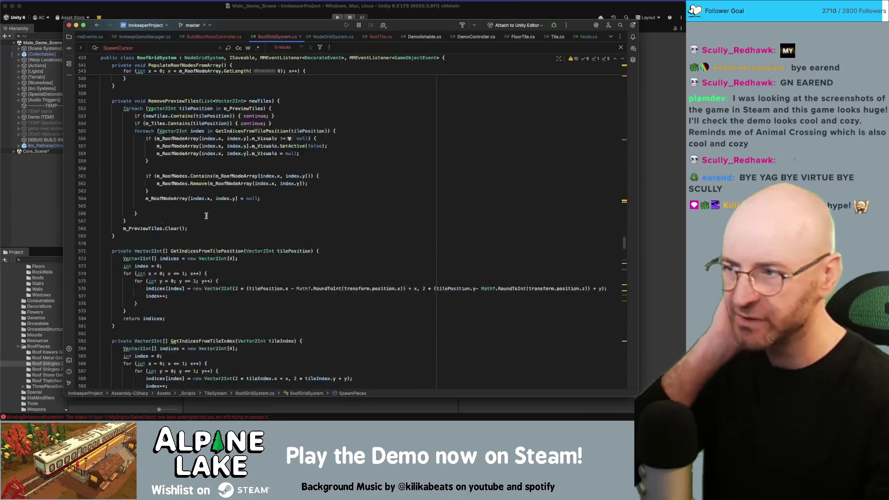
pyautogui.scroll(15, 184, 228)
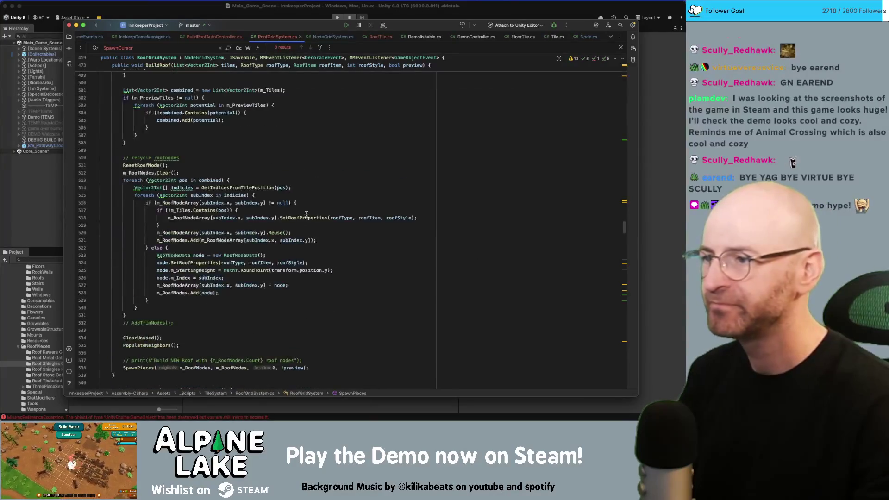
pyautogui.scroll(-3, 175, 292)
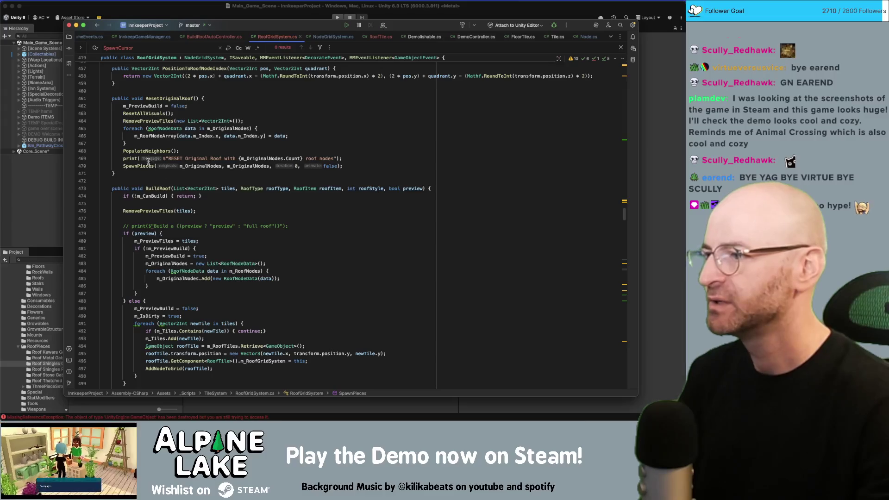
pyautogui.doubleClick(156, 113)
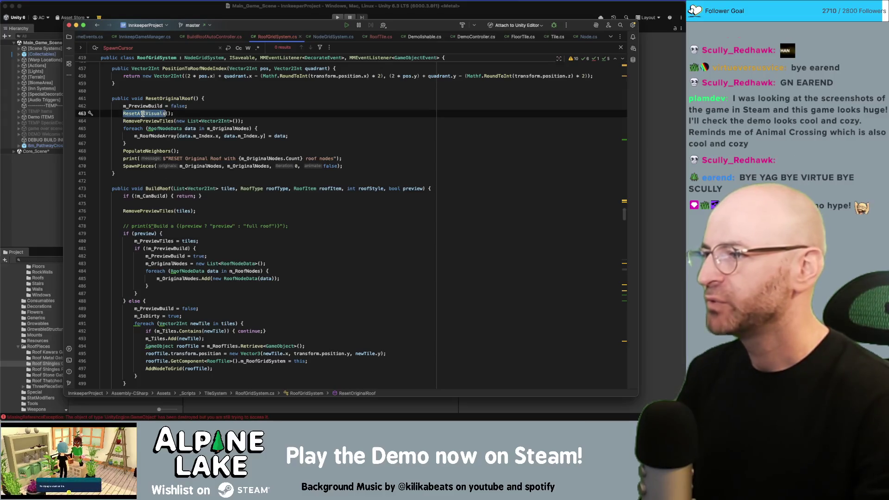
pyautogui.click(183, 113)
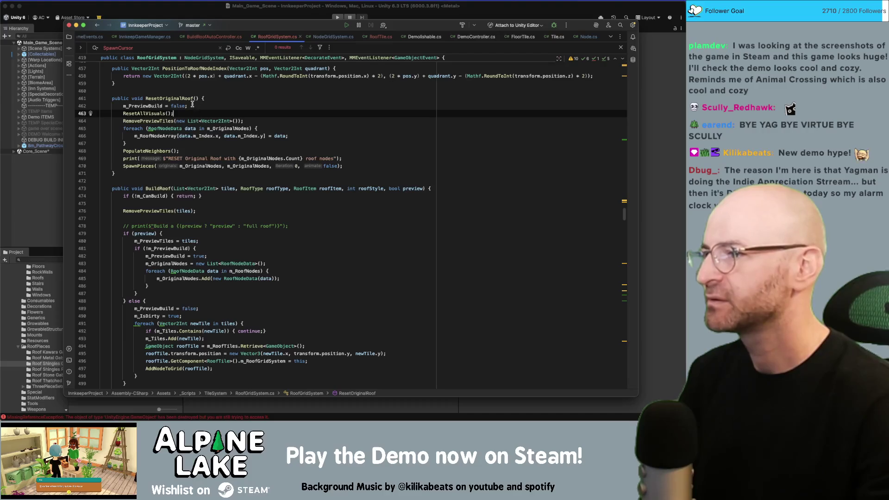
# Select the whole ResetAllVisuals(); statement, then scroll down toward RoofTileDestroyed
pyautogui.press('super+shift+Left')
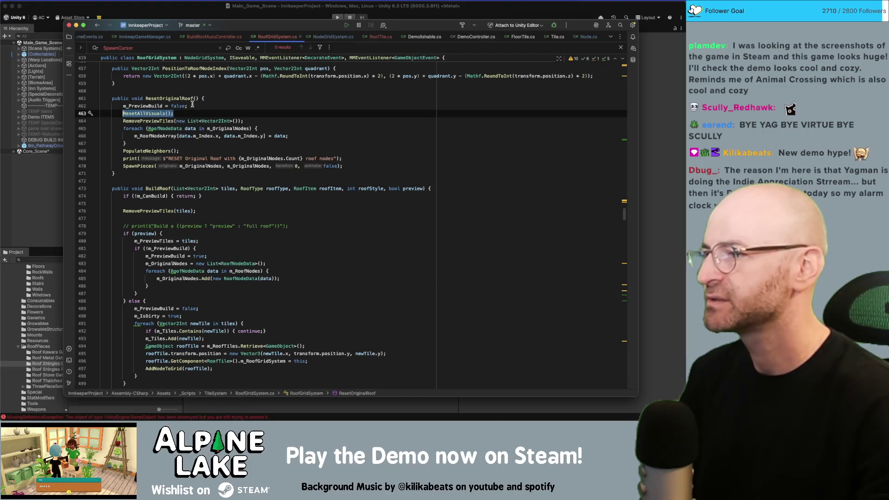
pyautogui.press('Down')
pyautogui.press('super+Right')
pyautogui.press('Up')
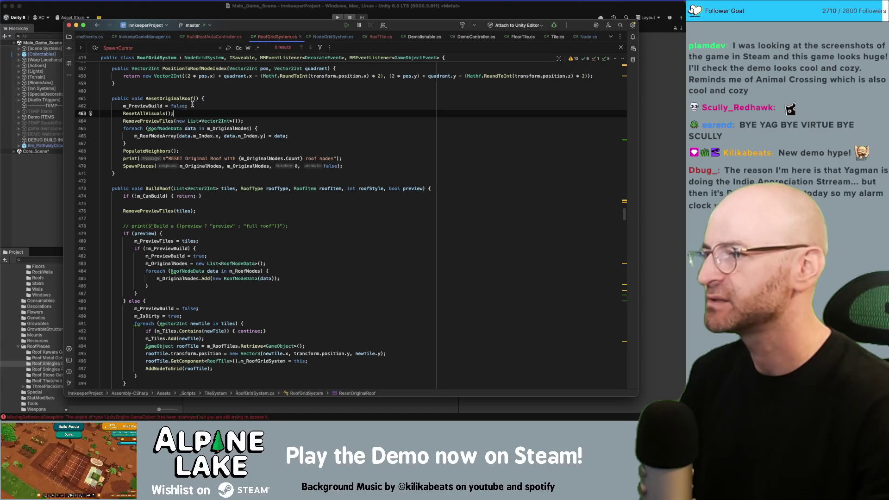
pyautogui.press('super+shift+Left')
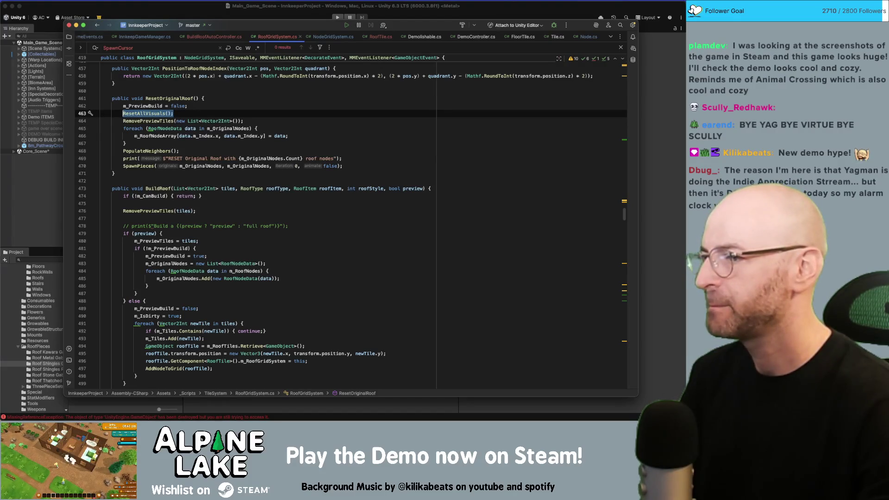
pyautogui.scroll(-20, 260, 202)
pyautogui.scroll(-2, 261, 202)
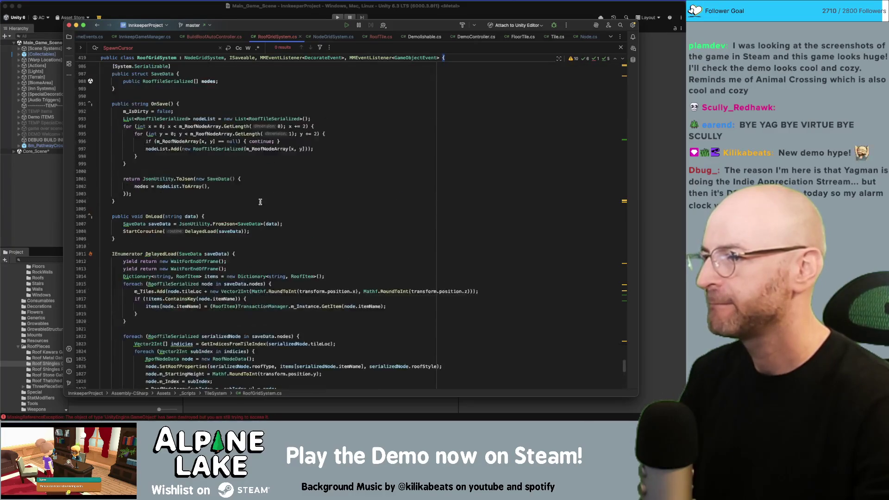
pyautogui.scroll(5, 257, 196)
# Add ResetAllVisuals(); after the foreach loop in RoofTileDestroyed with a blank line, then return to Unity
pyautogui.scroll(10, 251, 193)
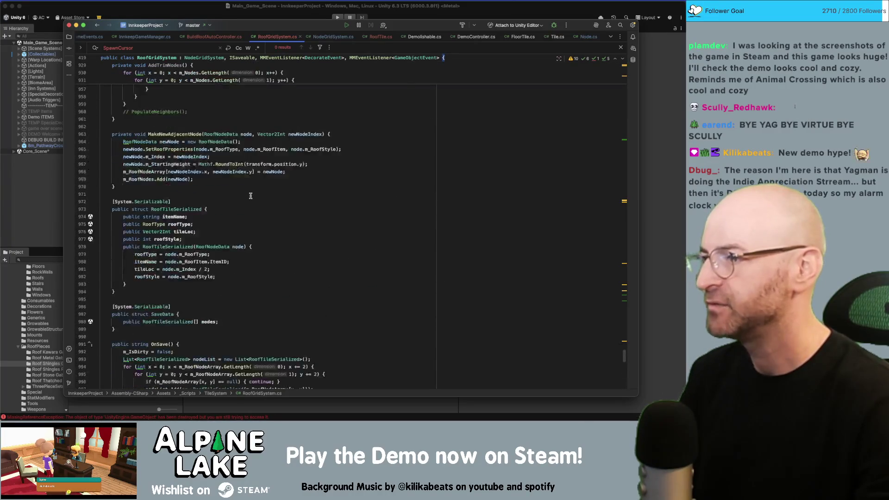
pyautogui.scroll(5, 241, 197)
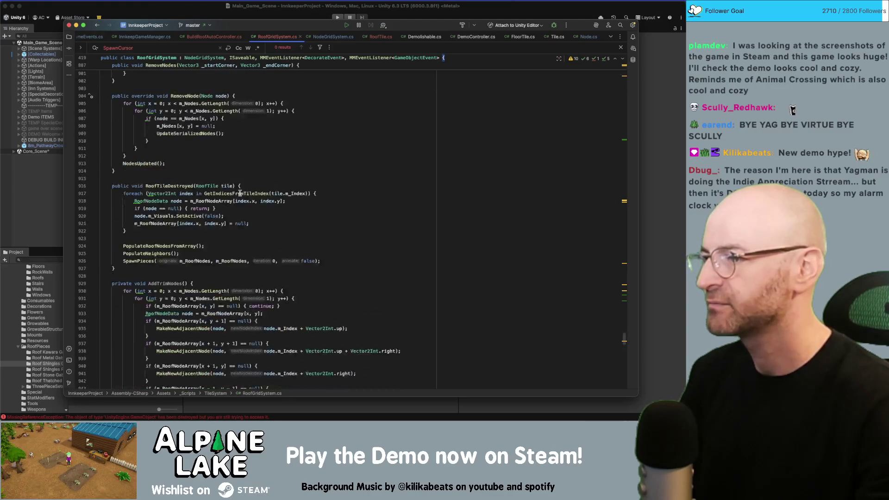
pyautogui.click(240, 238)
pyautogui.write('ResetAllVisuals();')
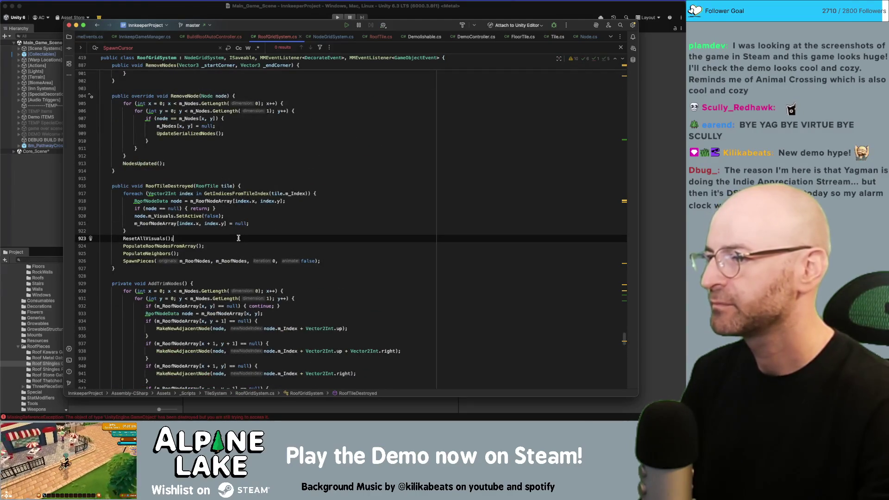
pyautogui.click(237, 231)
pyautogui.press('Return')
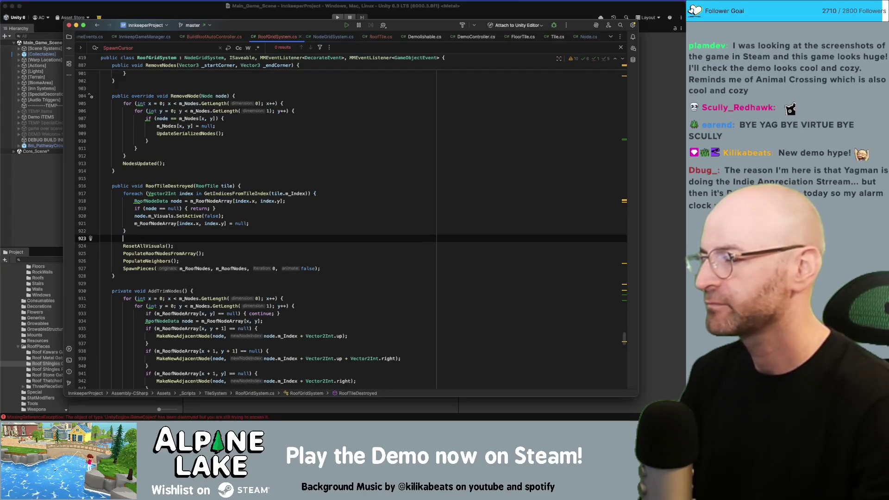
pyautogui.click(259, 231)
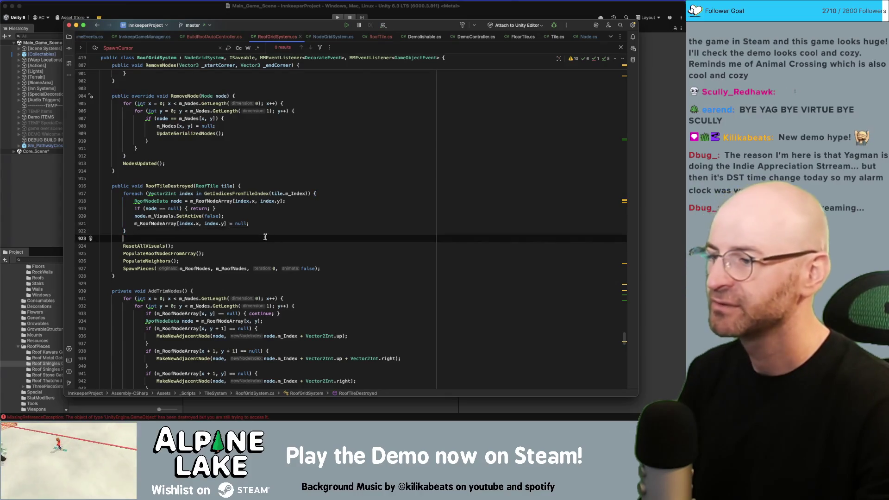
pyautogui.press('super+Tab')
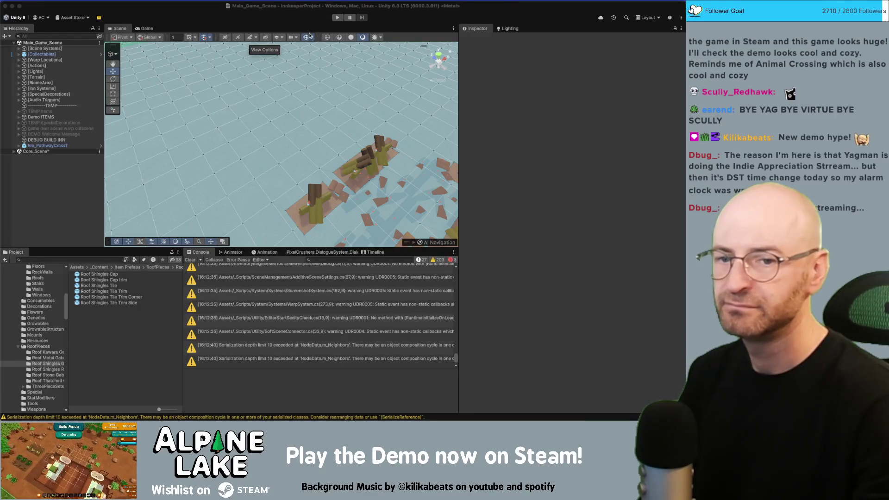
# After Unity recompiles, start play mode again to test the roof fix
pyautogui.click(337, 20)
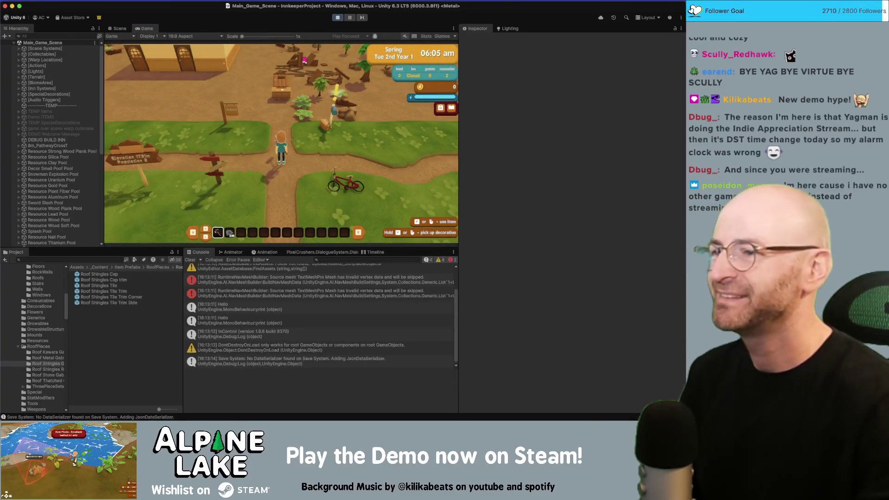
# Walk to the building, dismiss the tutorial and demolish the first few roof tiles
pyautogui.press('w')
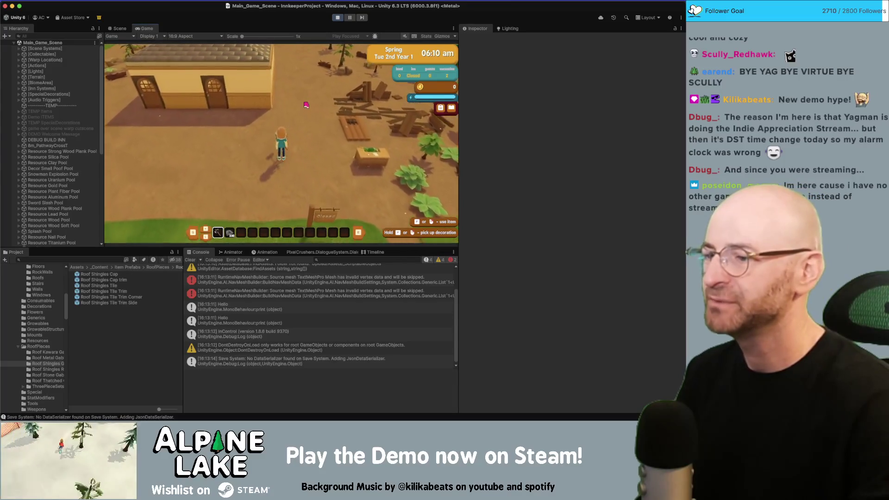
pyautogui.press('b')
pyautogui.click(287, 104)
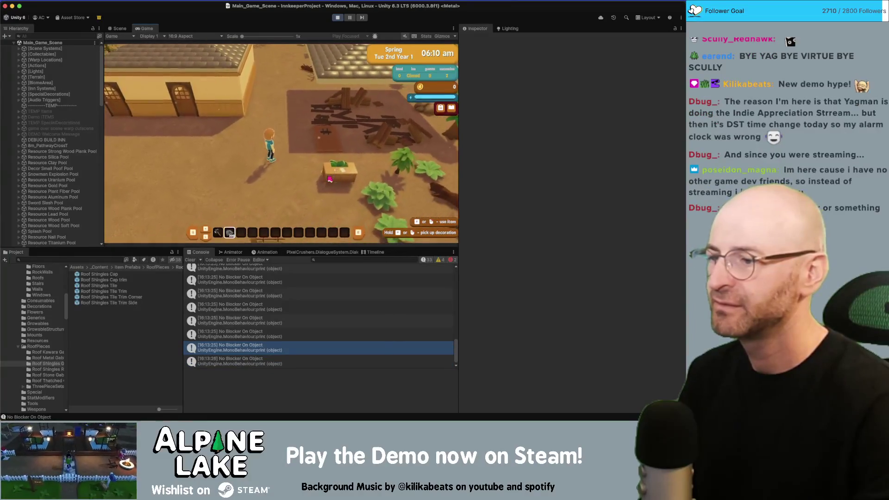
pyautogui.click(282, 165)
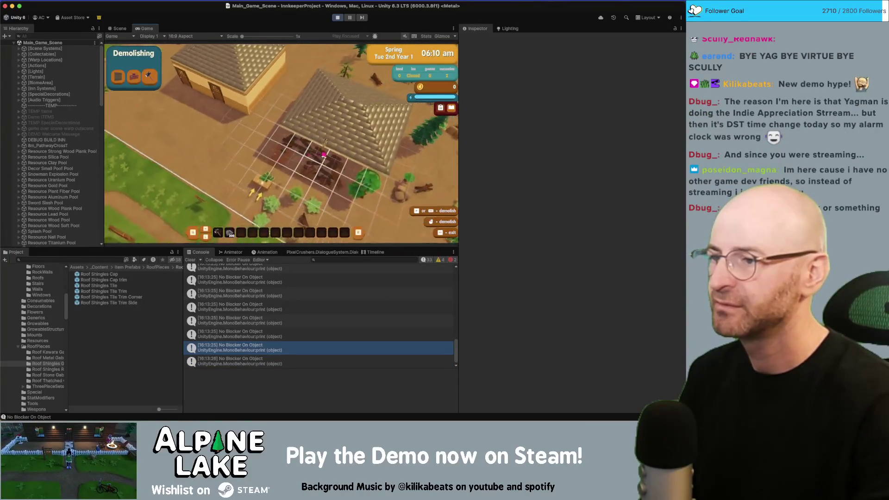
pyautogui.click(278, 141)
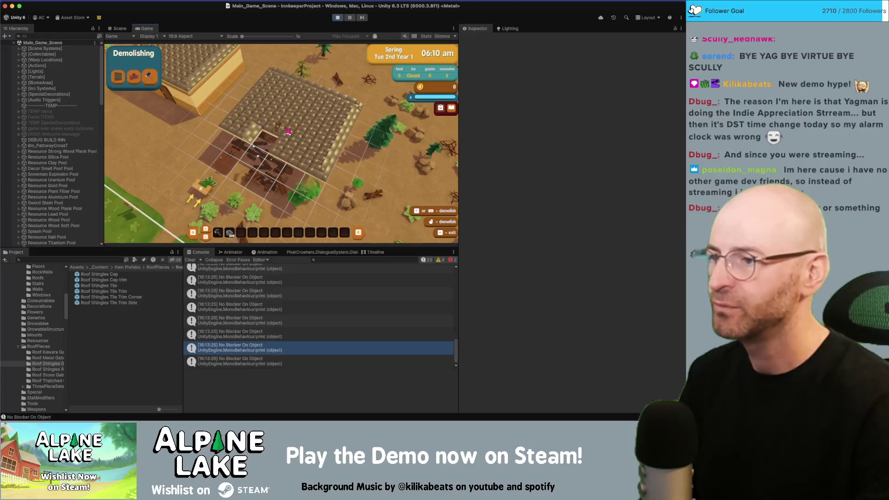
pyautogui.click(296, 123)
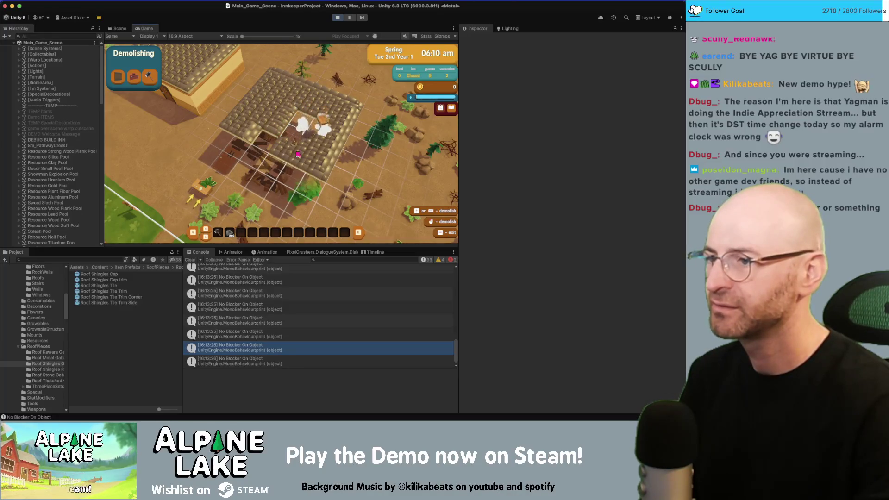
pyautogui.click(262, 111)
# Demolish more tiles near the roof edge, then leave demolishing mode and stop play mode
pyautogui.press('w')
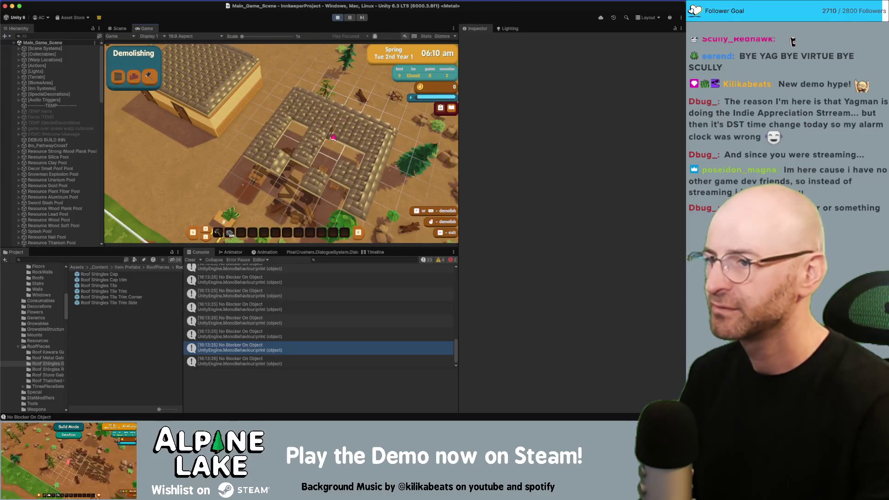
pyautogui.click(361, 138)
pyautogui.click(371, 151)
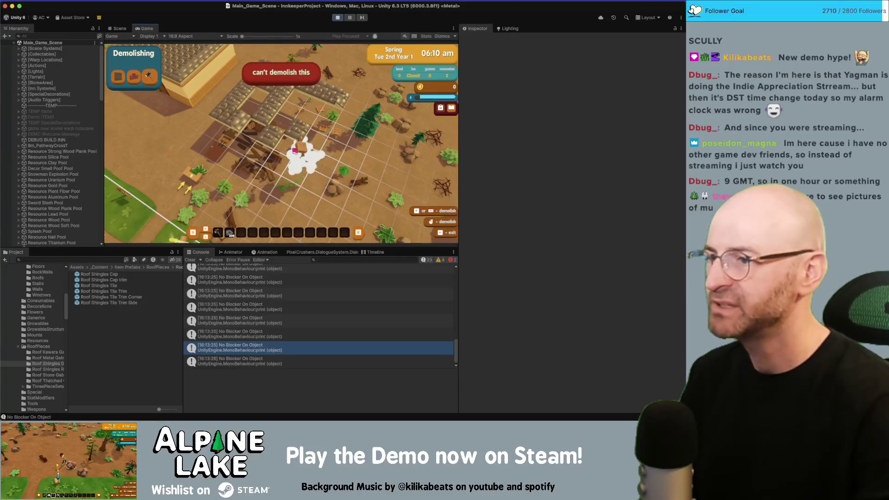
pyautogui.press('w')
pyautogui.click(258, 129)
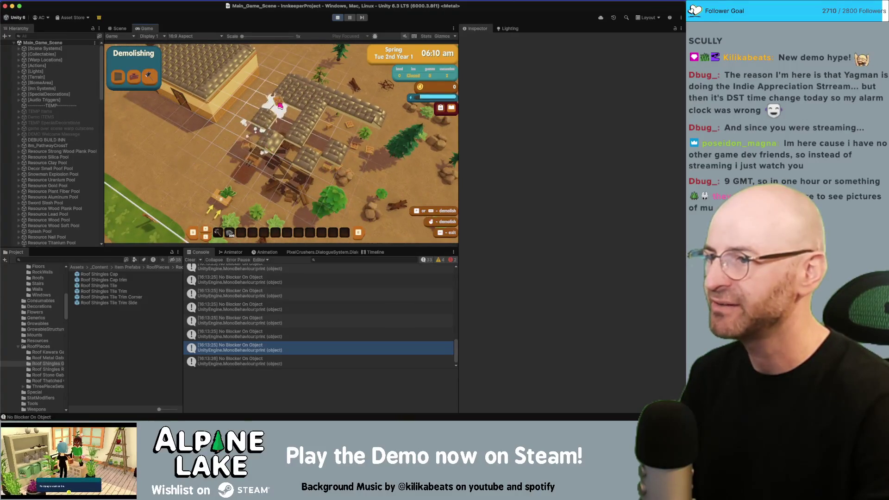
pyautogui.press('Escape')
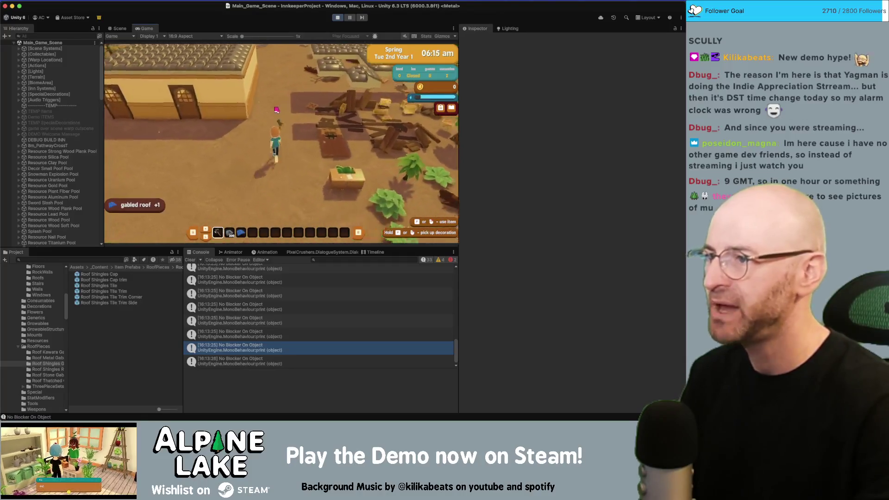
pyautogui.press('w')
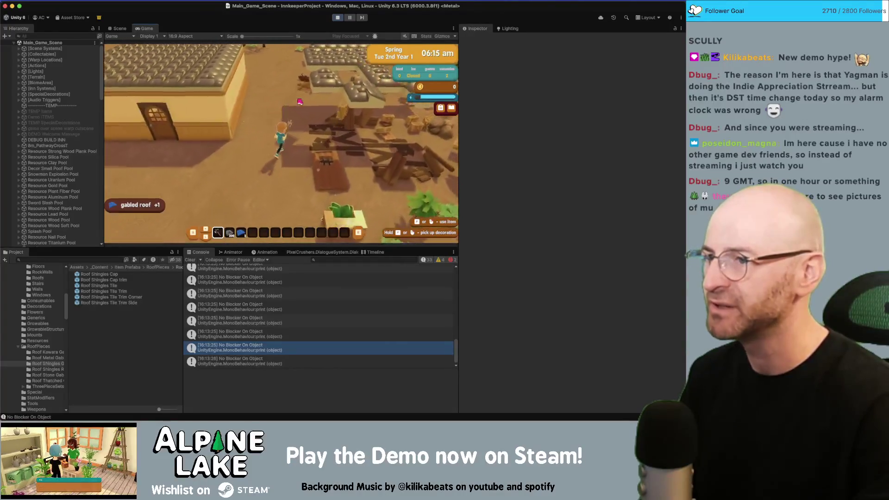
pyautogui.click(337, 17)
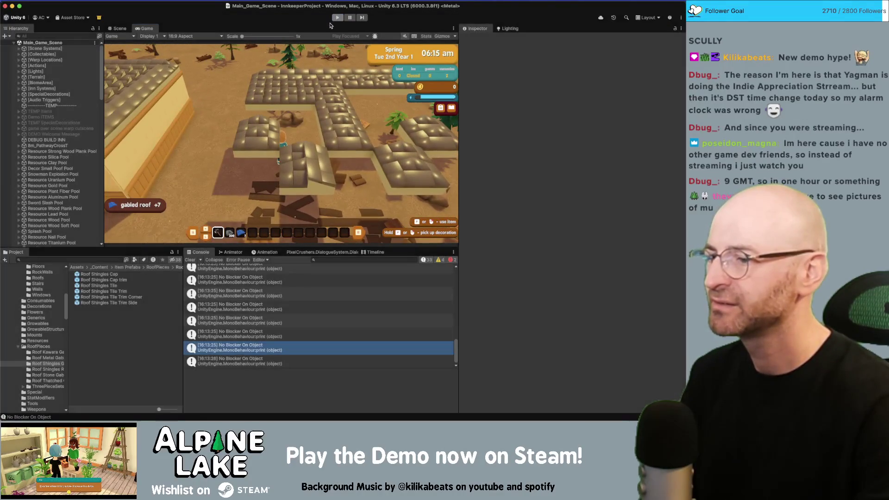